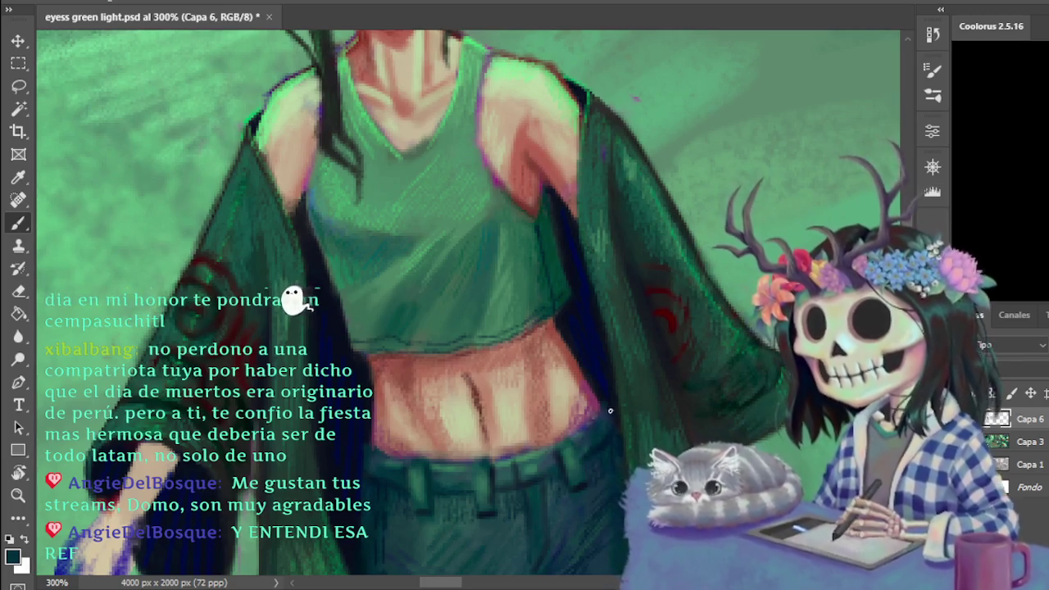
- Sample a light green and shade the torso, tank top and jacket edges at 300%, then view at 100%
alt+click(533, 437)
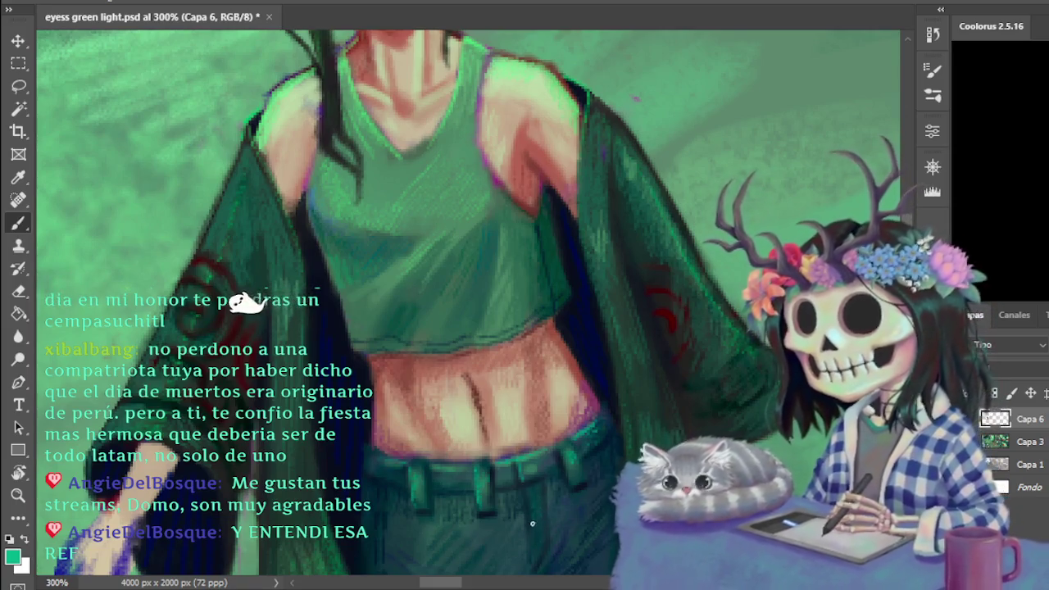
scroll(311, 291, down, 5)
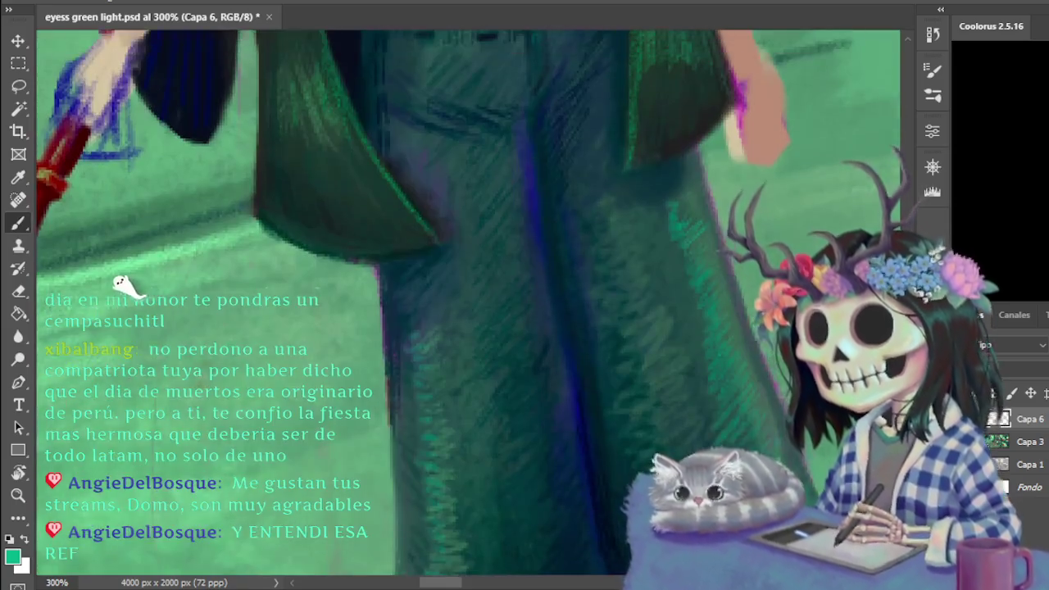
scroll(466, 303, up, 2)
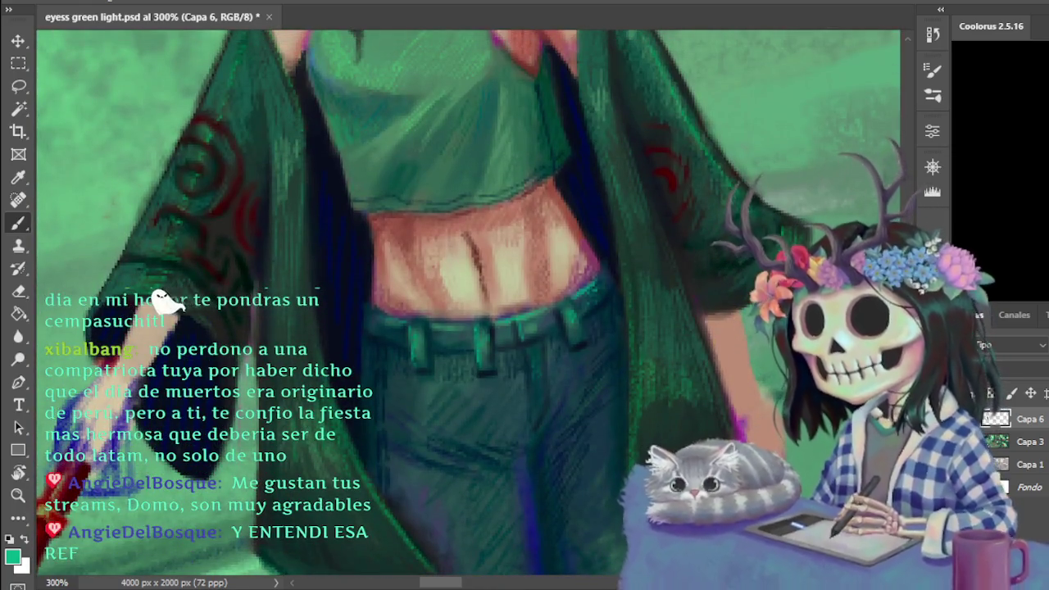
key(ctrl+minus)
key(ctrl+minus)
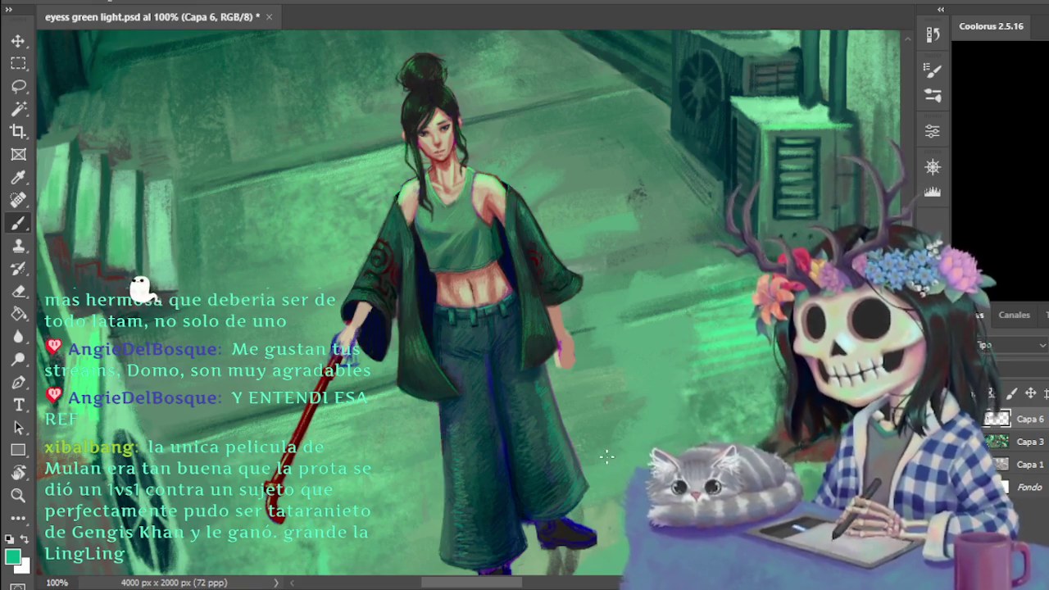
- Sample black and draw seam and fold lines on the trousers at 200%, checking the whole figure
key(ctrl+plus)
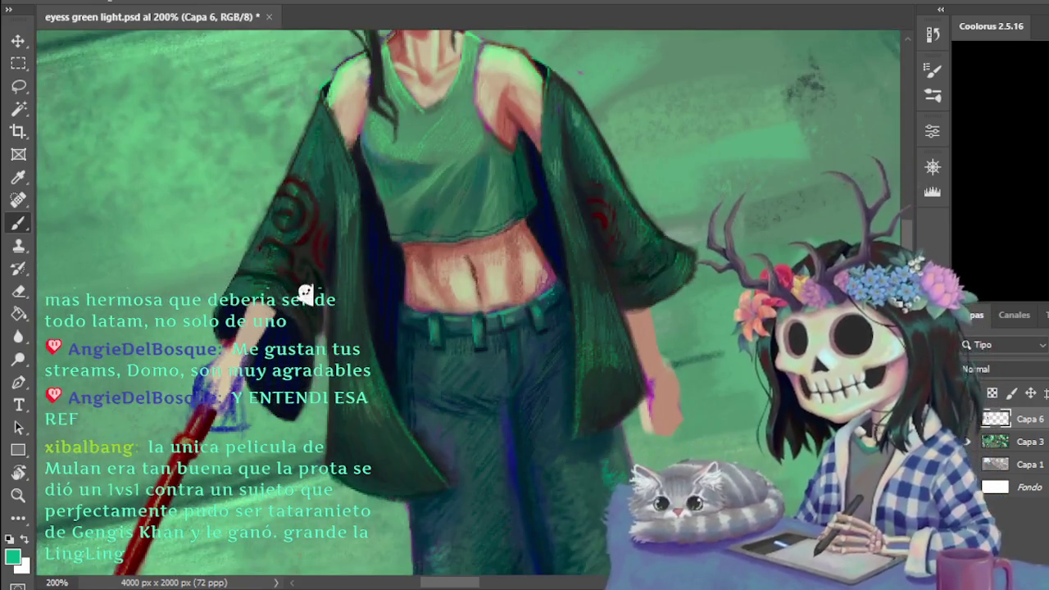
scroll(469, 302, down, 3)
scroll(409, 246, up, 1)
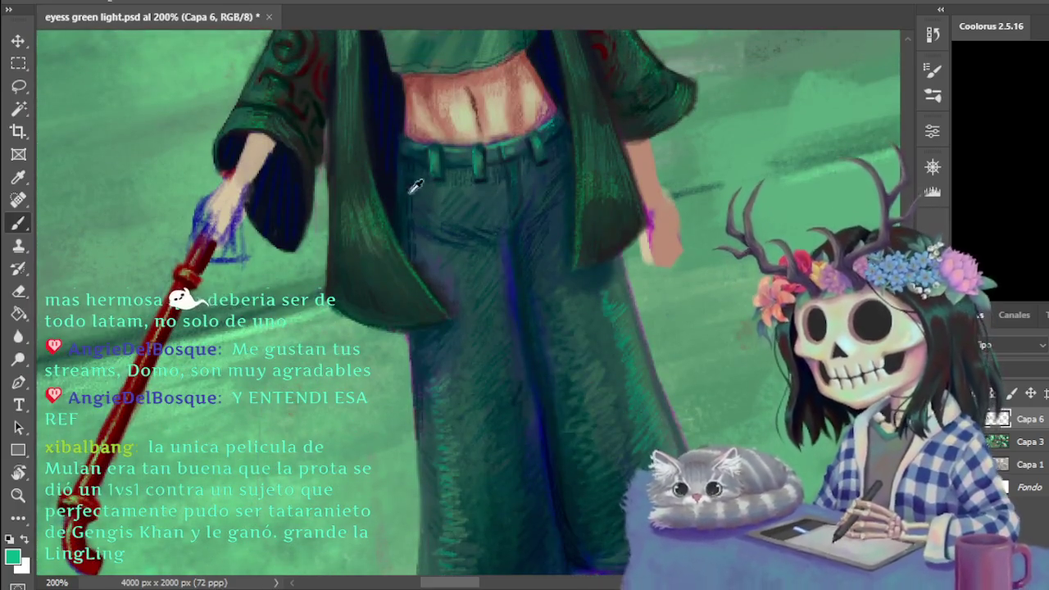
alt+click(393, 175)
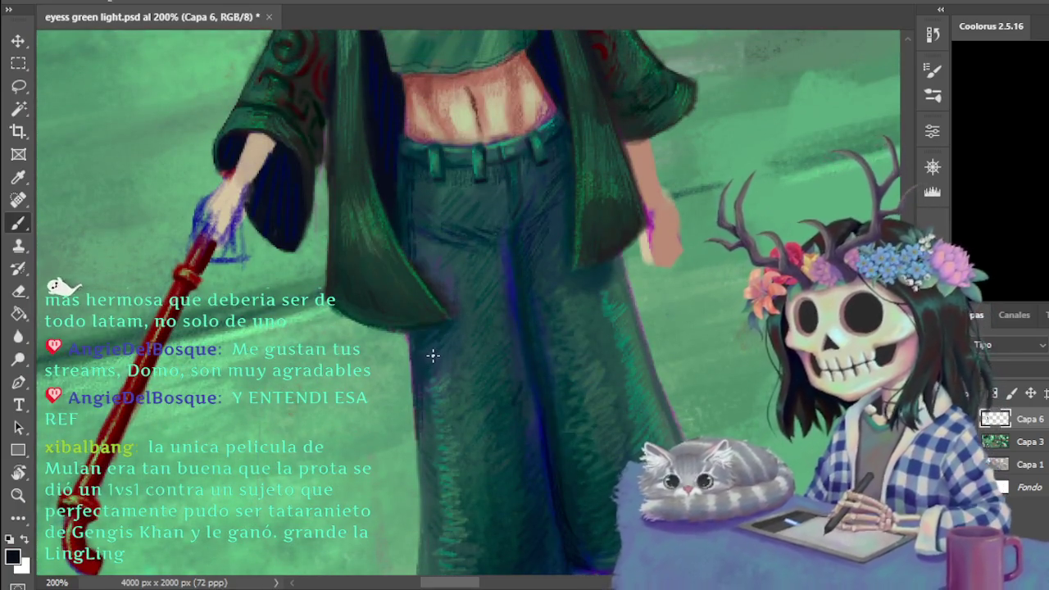
key(ctrl+minus)
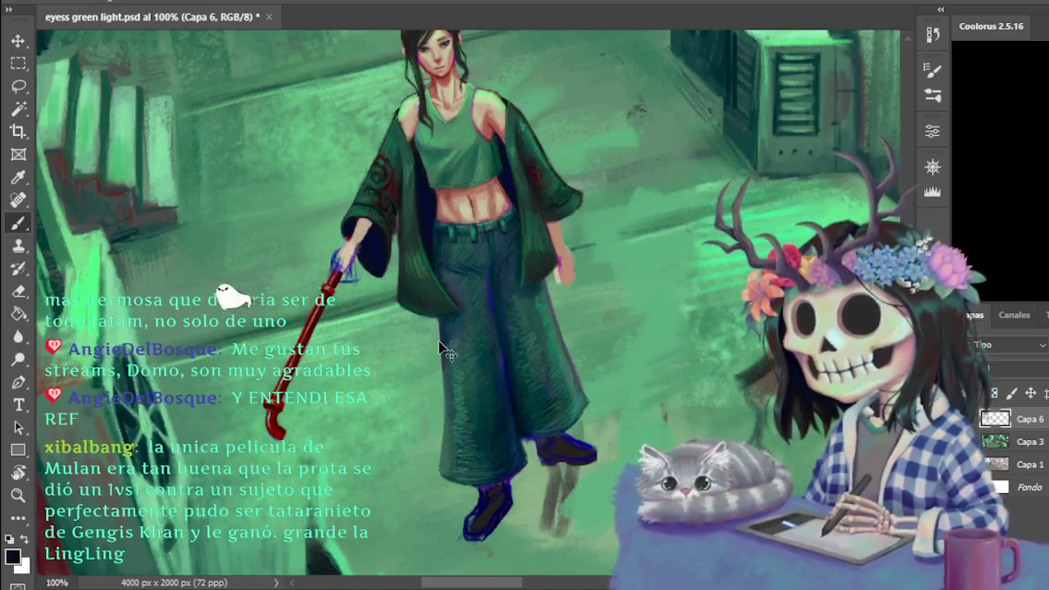
key(ctrl+plus)
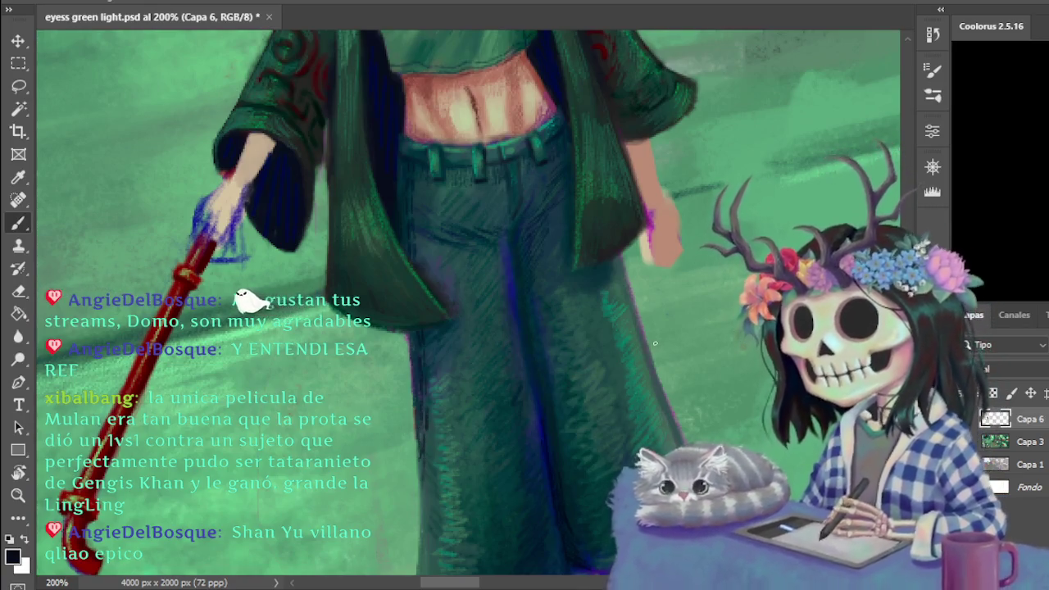
key(ctrl+minus)
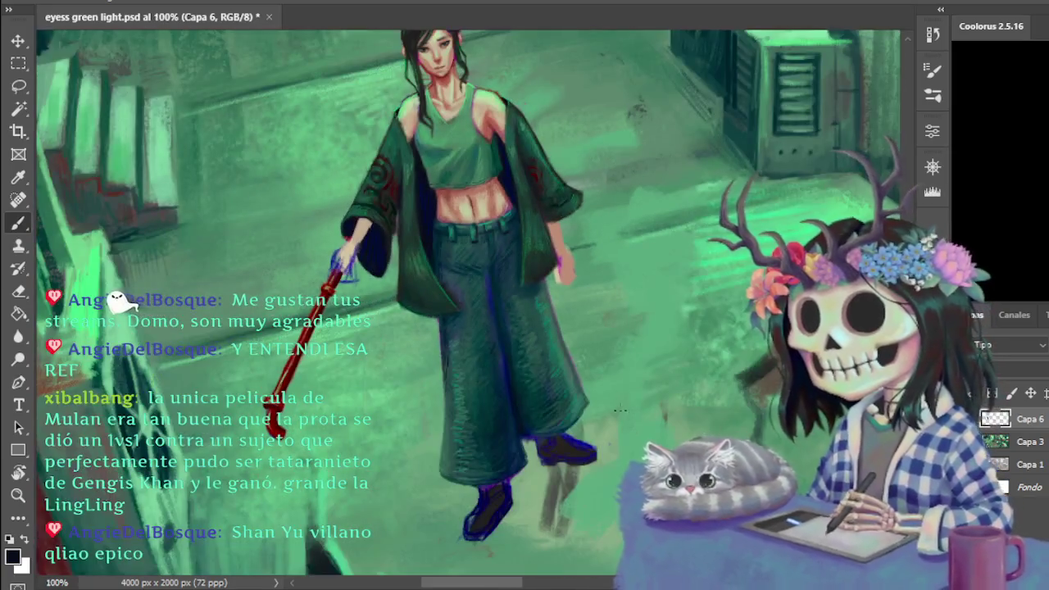
key(ctrl+plus)
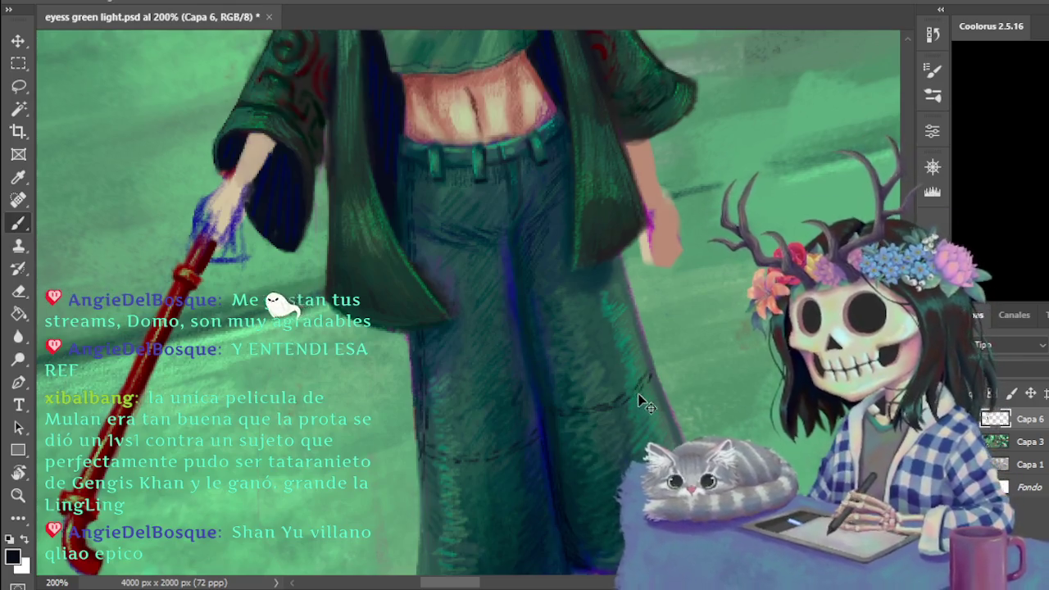
key(ctrl+minus)
key(ctrl+minus)
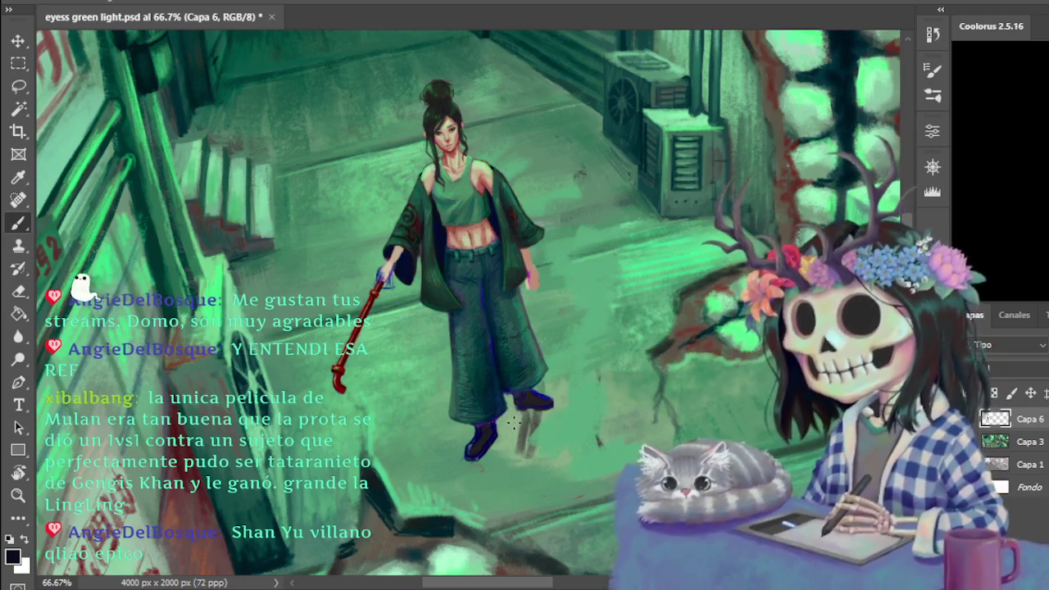
key(ctrl+plus)
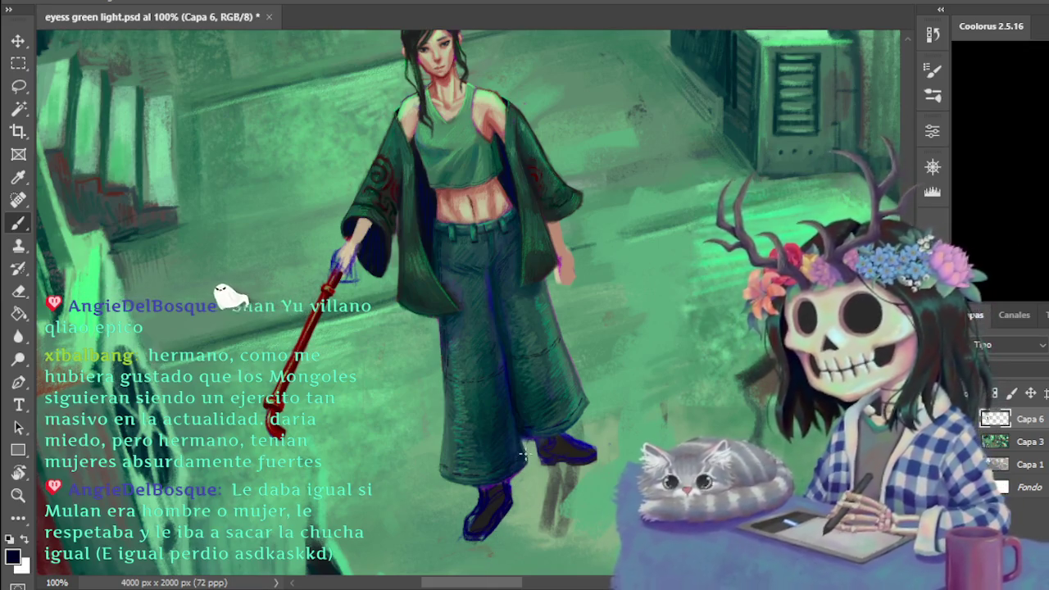
key(ctrl+minus)
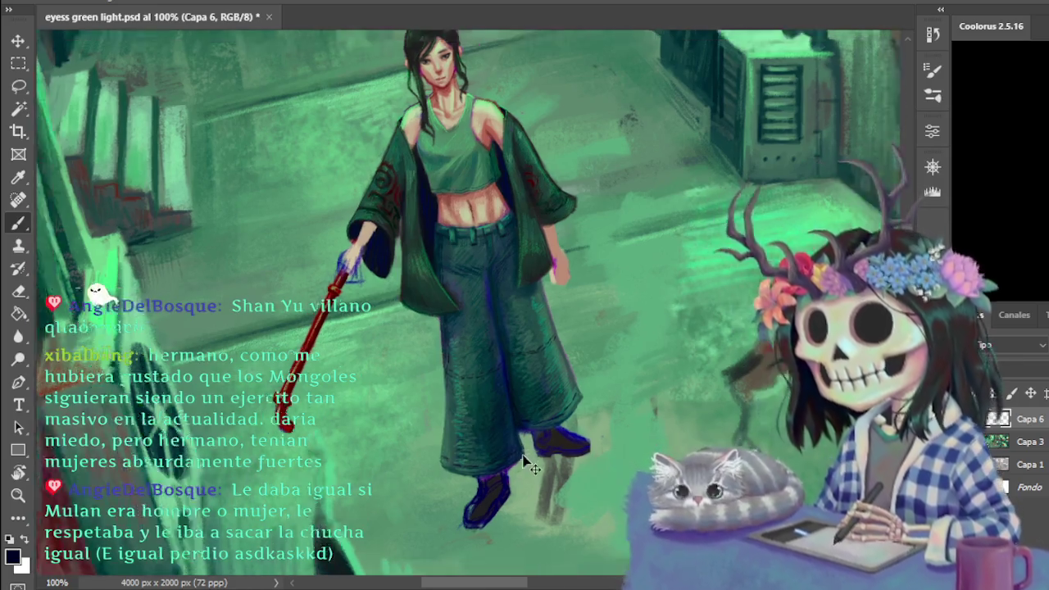
key(ctrl+plus)
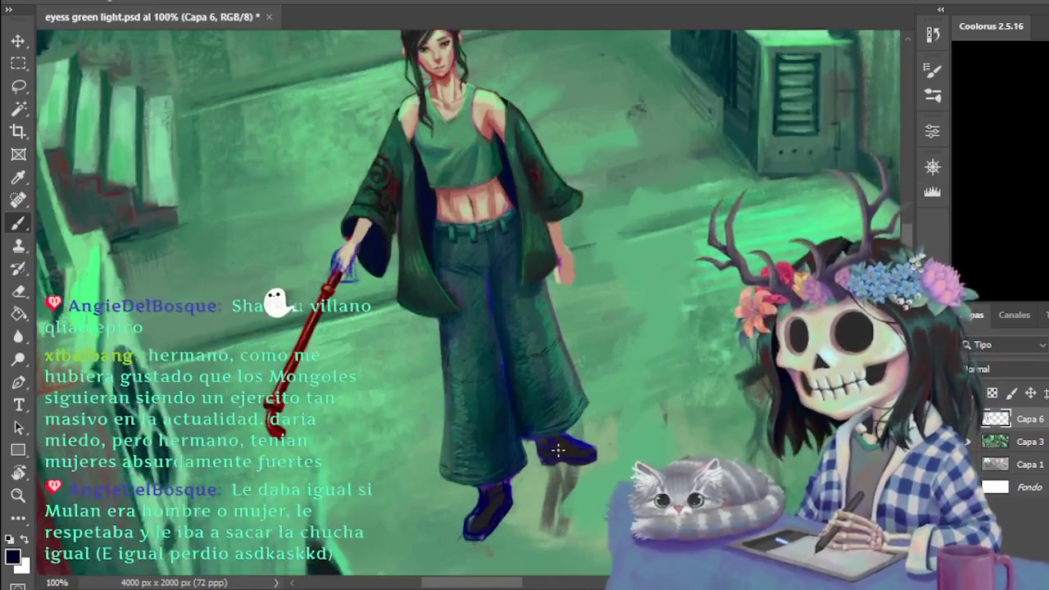
- Fill both shoes near-black and add fold lines at the trouser hem, sampling the boot colour
scroll(510, 514, up, 2)
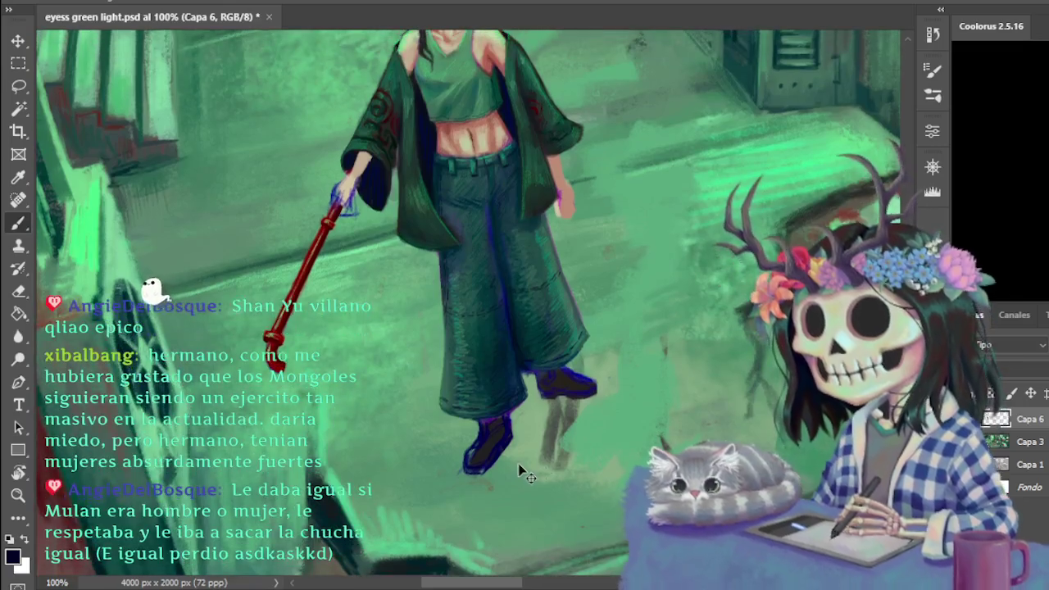
scroll(509, 514, up, 1)
scroll(502, 435, down, 2)
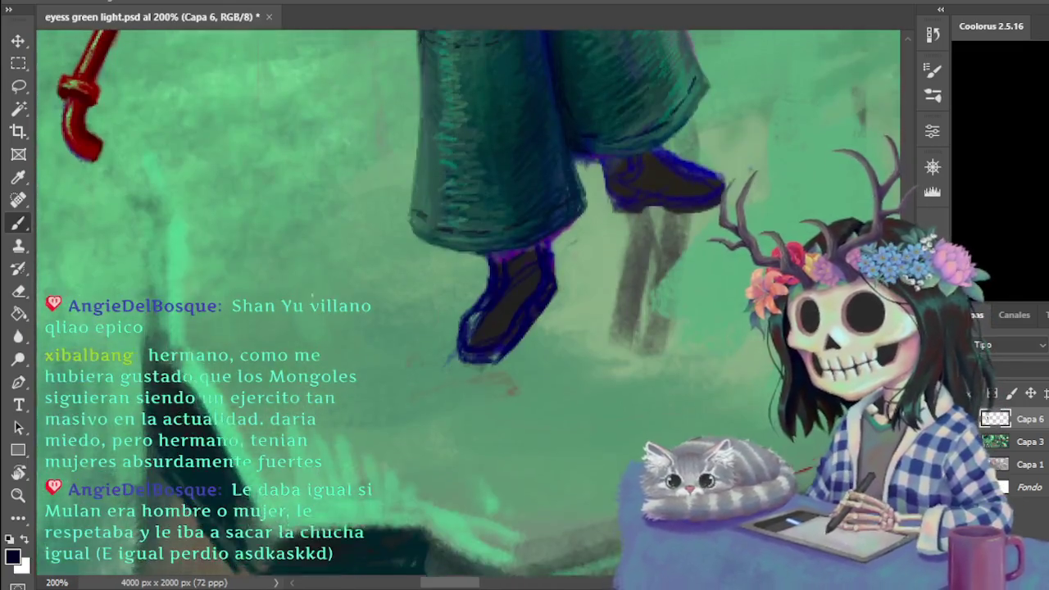
scroll(501, 436, down, 2)
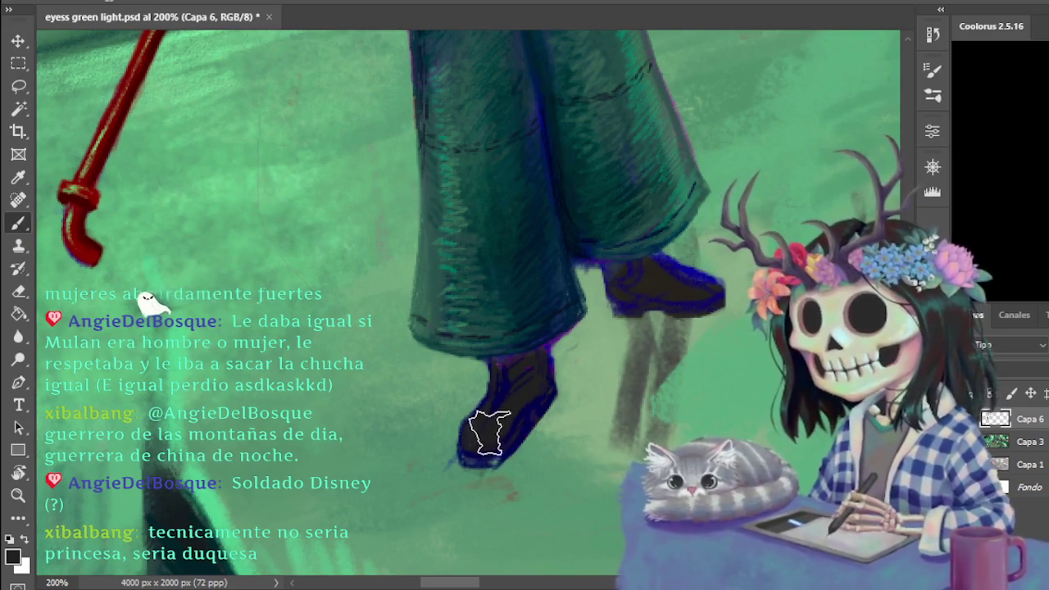
alt+click(516, 364)
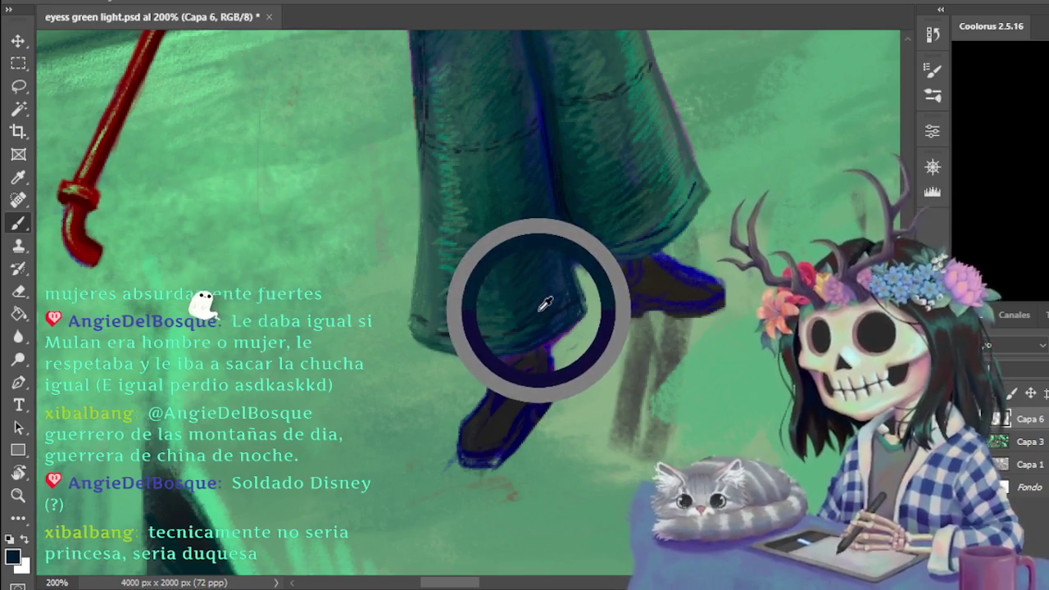
- Paint subtle dark teal highlights across the toes and heels of both boots
drag(533, 357, 540, 307)
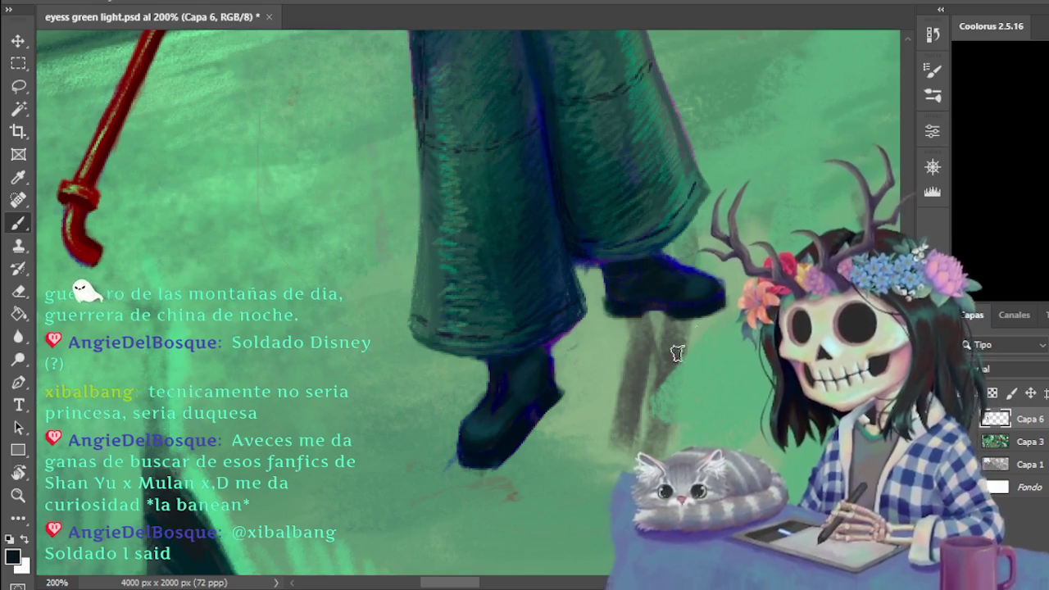
key(ctrl+minus)
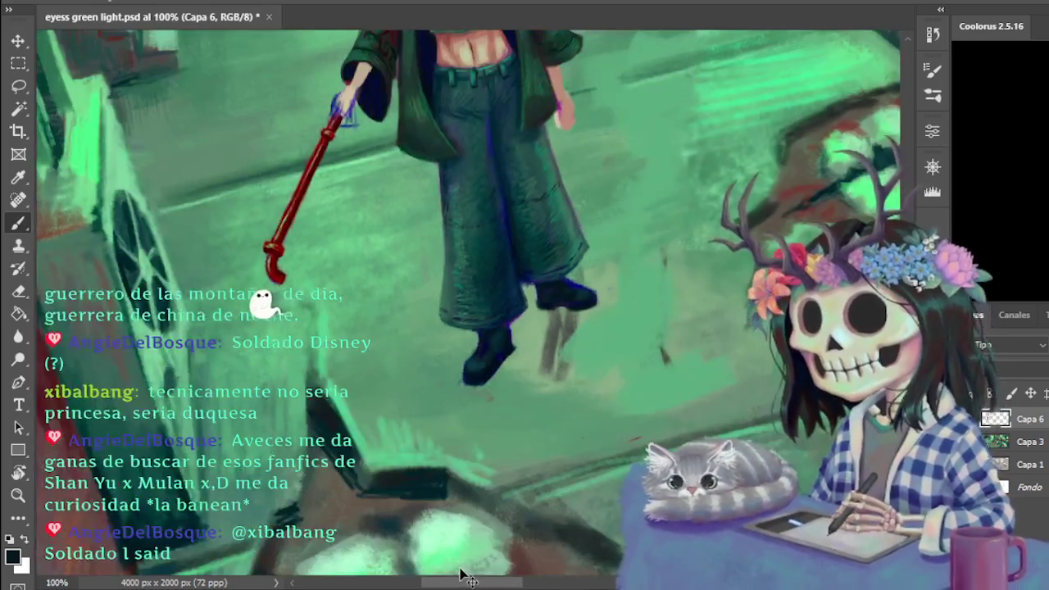
- Paint faint dark shadow streaks from the boots across the green pavement, checking the whole alley
key(ctrl+minus)
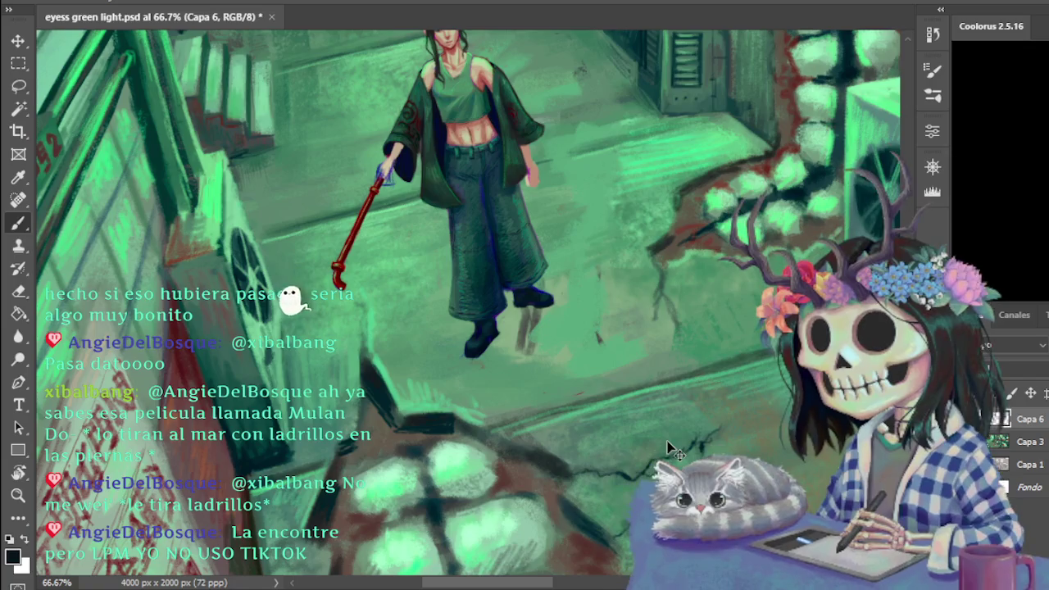
key(ctrl+minus)
key(ctrl+minus)
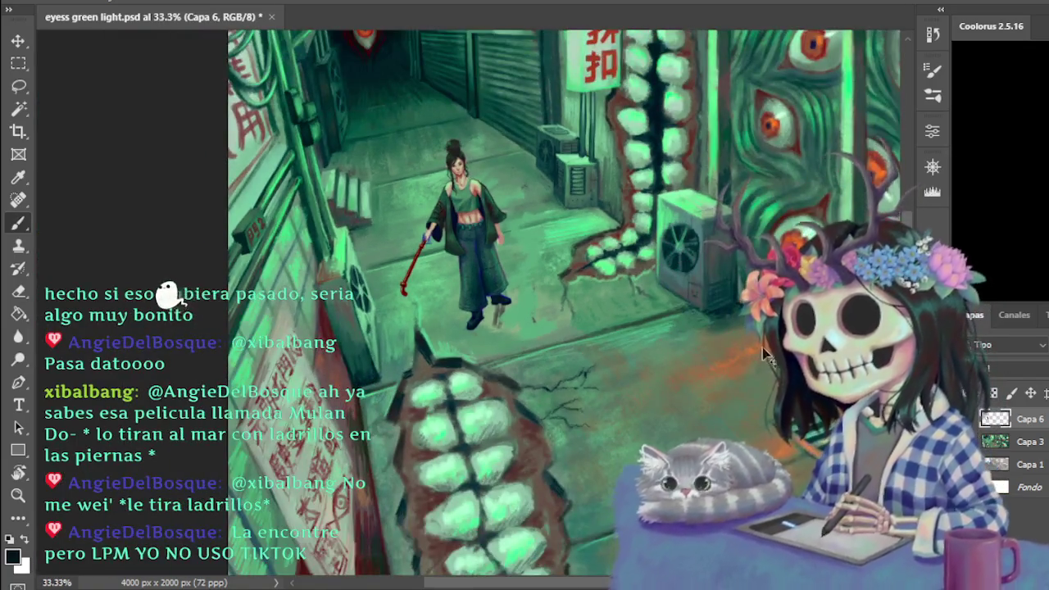
key(ctrl+plus)
key(ctrl+plus)
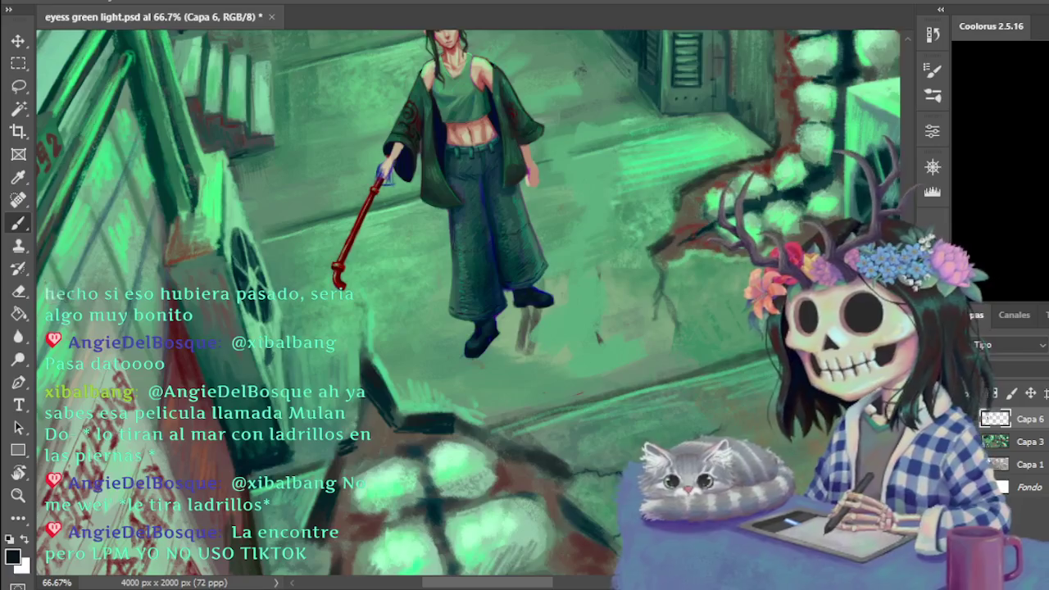
- Paint the face, hair bun and jacket details, and add darker crimson shading along the staff
scroll(469, 303, up, 4)
scroll(468, 304, up, 2)
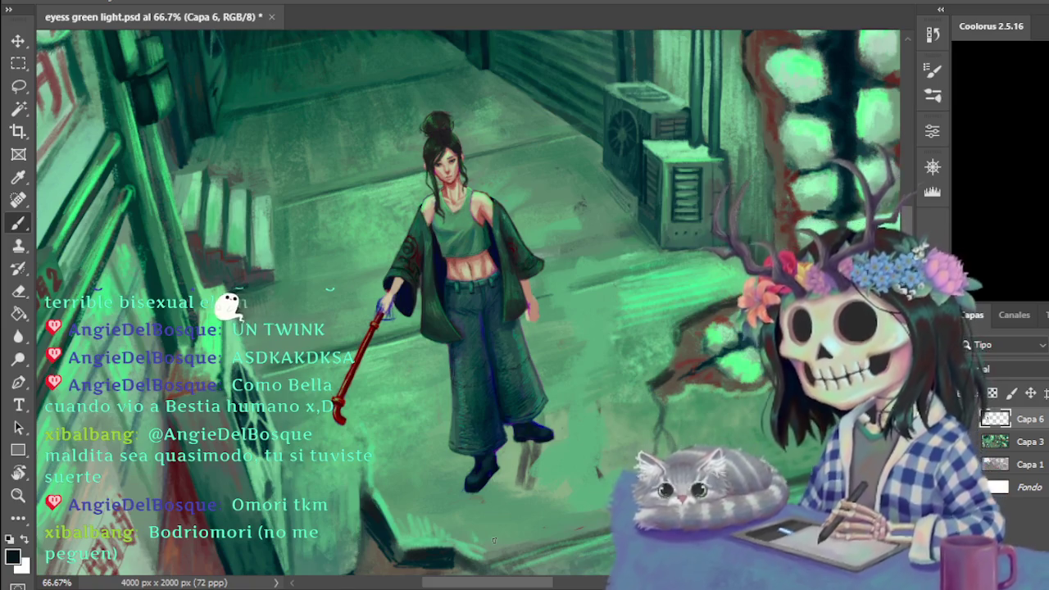
scroll(499, 548, down, 3)
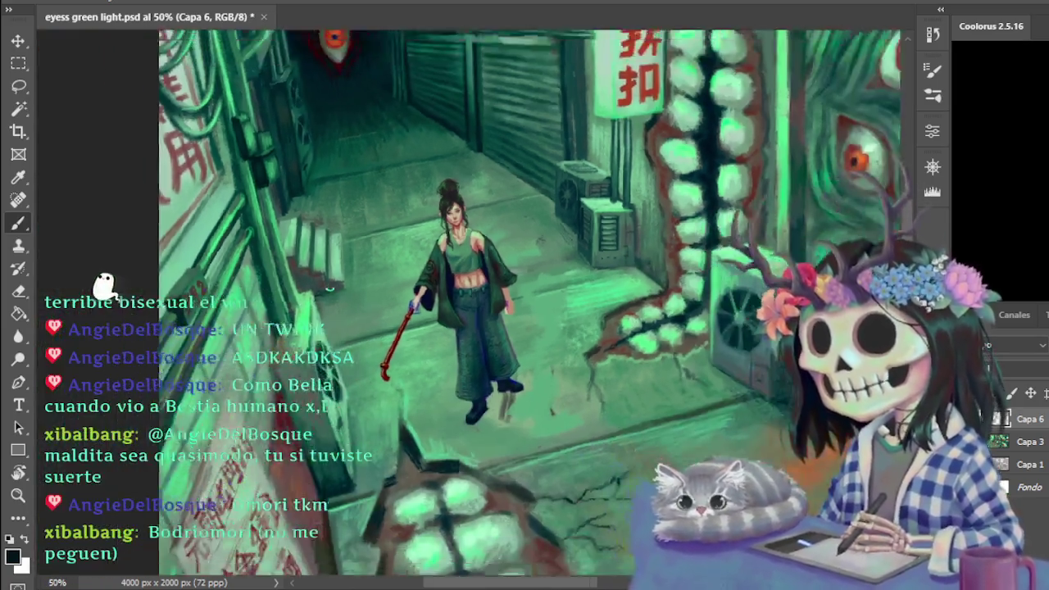
- Zoom in and pan to inspect the woman's legs and feet up close
scroll(500, 548, down, 2)
scroll(568, 549, down, 1)
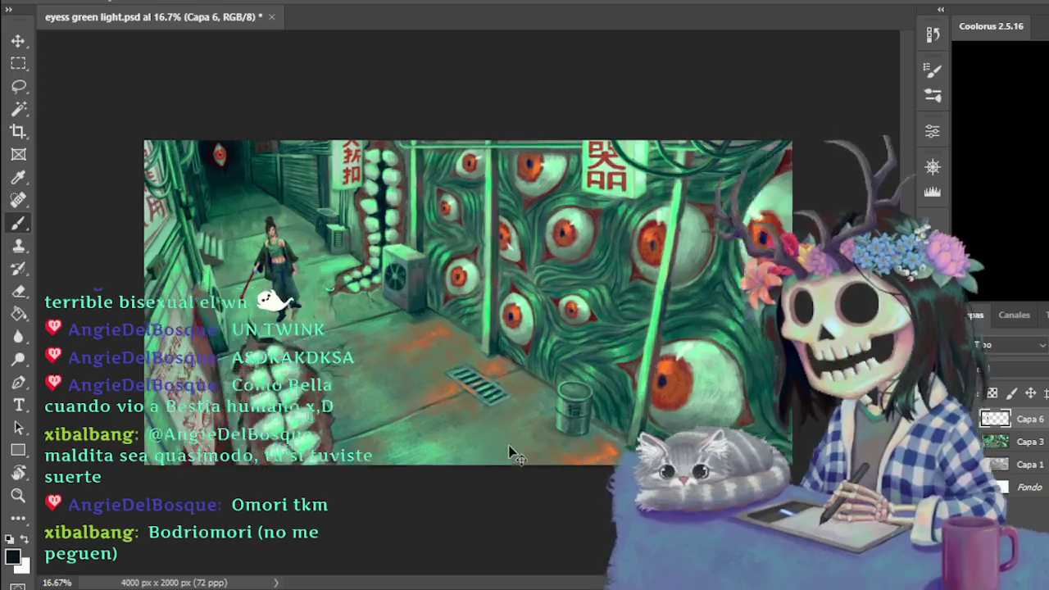
scroll(568, 550, up, 1)
scroll(569, 550, up, 1)
scroll(574, 573, left, 5)
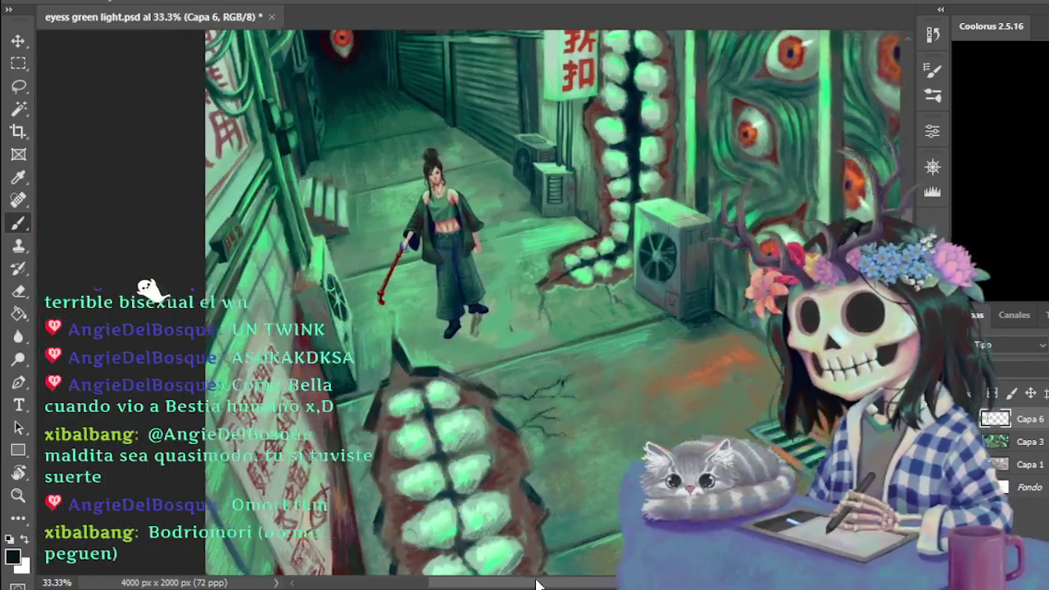
scroll(514, 281, up, 1)
scroll(514, 281, up, 1)
scroll(520, 285, up, 1)
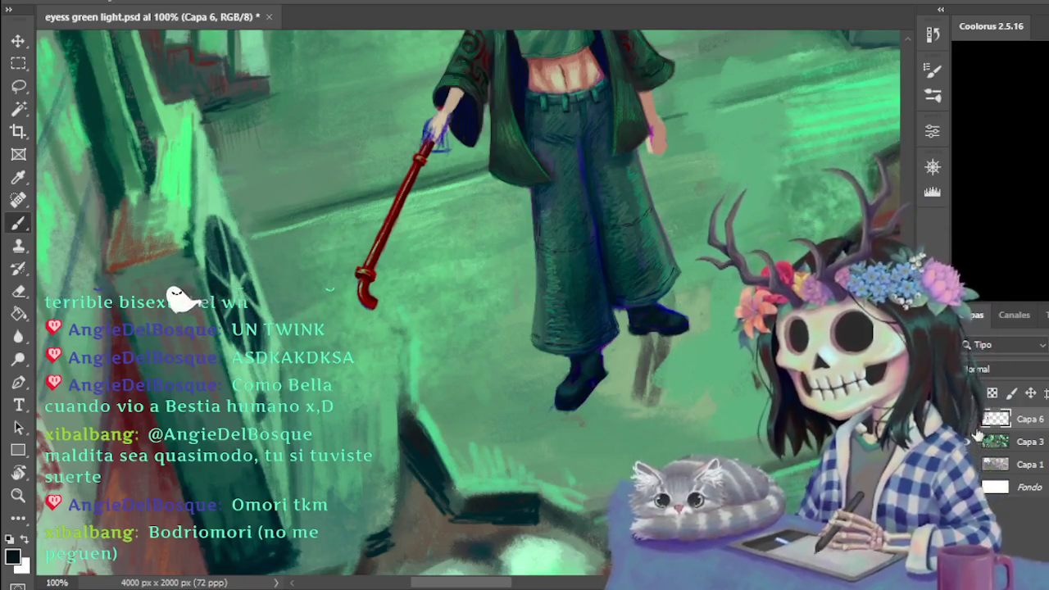
scroll(729, 309, up, 1)
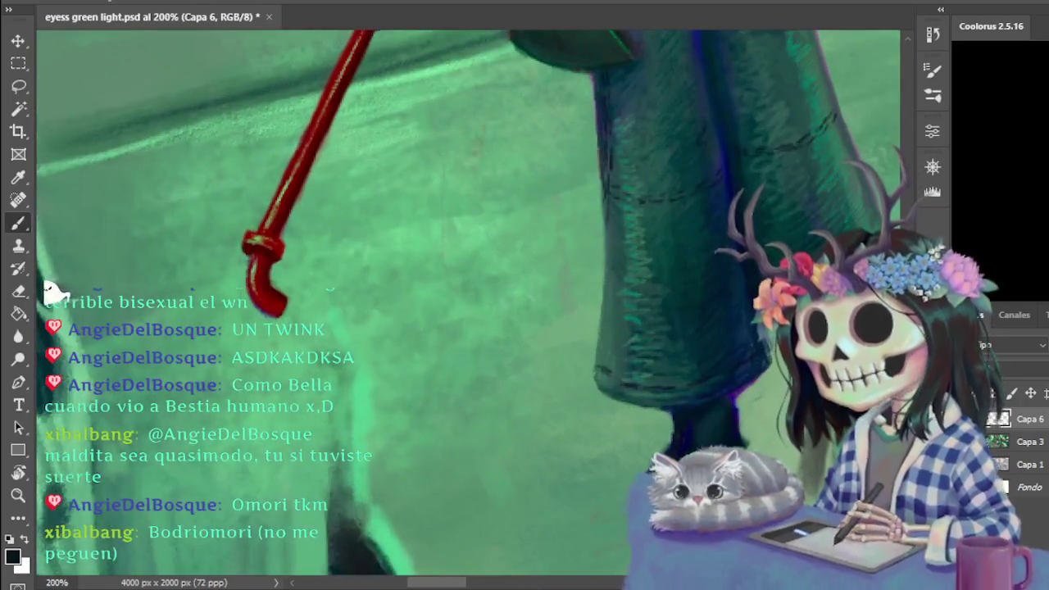
drag(461, 583, 475, 585)
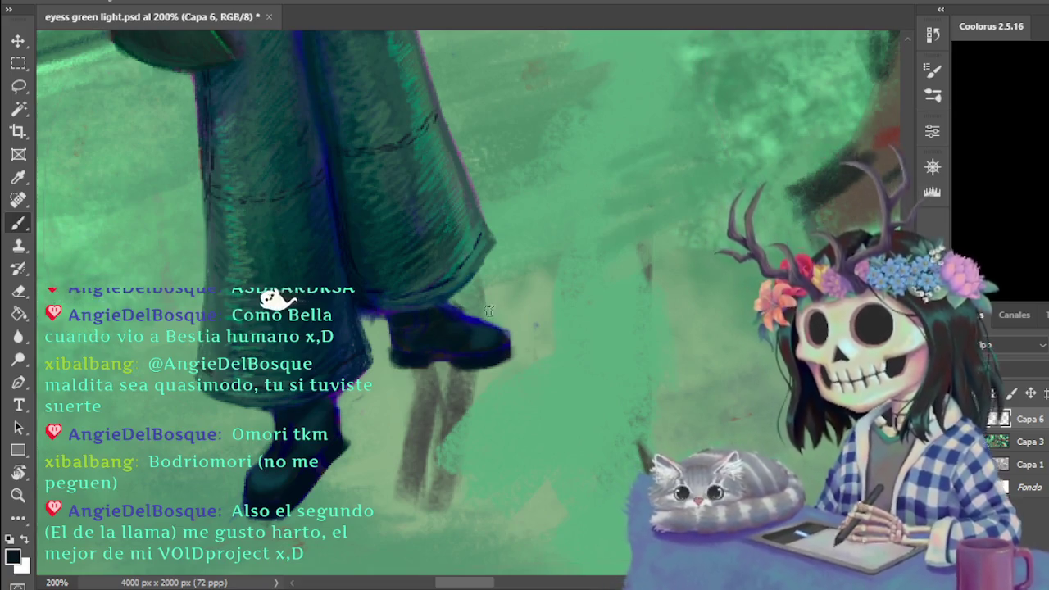
- Switch to the Eraser tool and zoom back out to 50%
key(e)
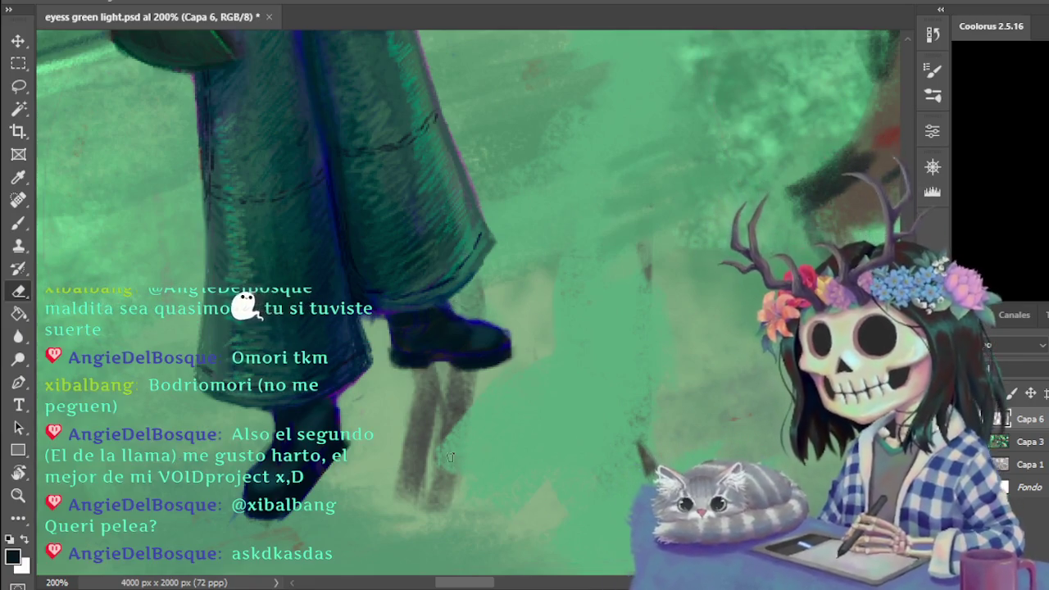
scroll(469, 455, down, 1)
scroll(462, 471, down, 1)
scroll(454, 455, down, 1)
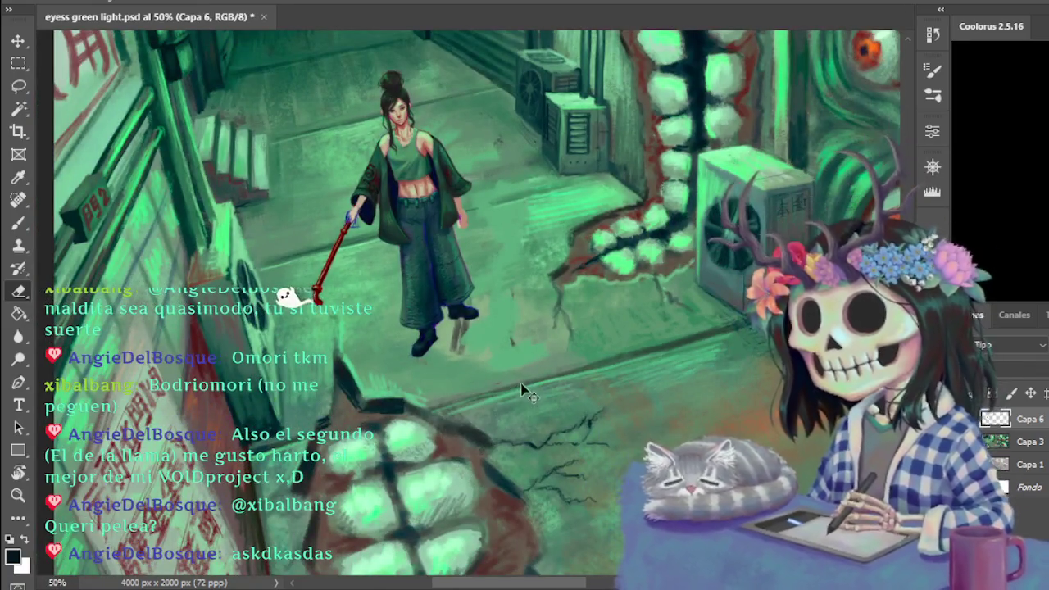
- Make Capa 3 the active layer and select the Brush tool
key(ctrl+plus)
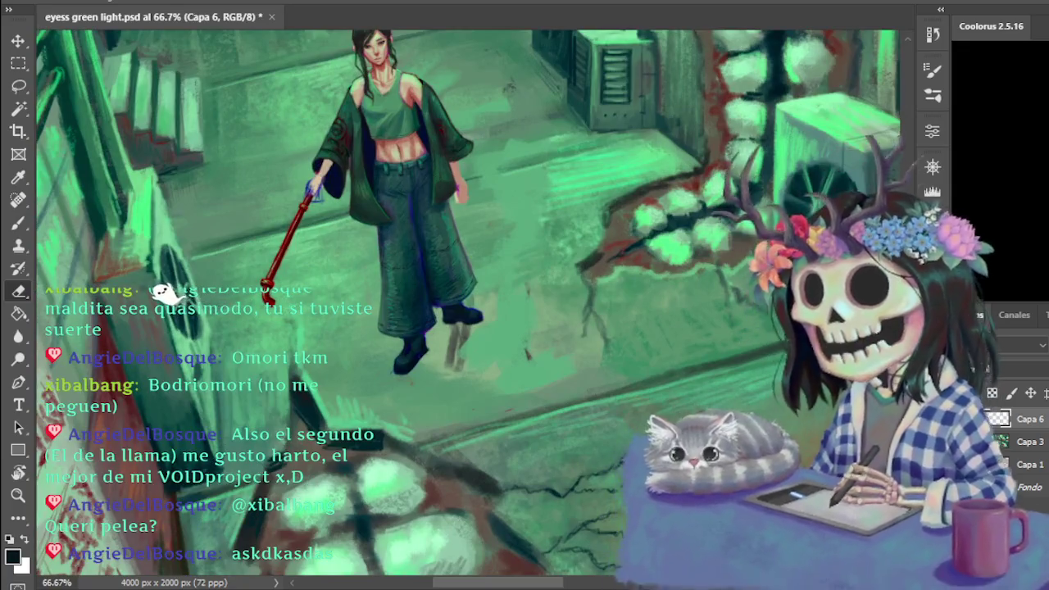
scroll(467, 303, up, 2)
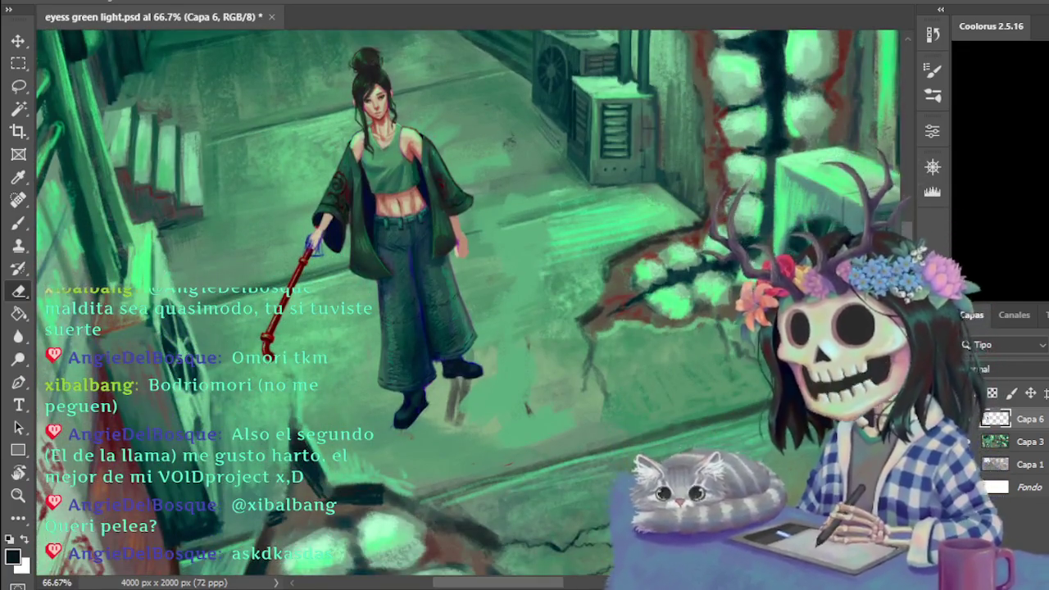
click(1024, 441)
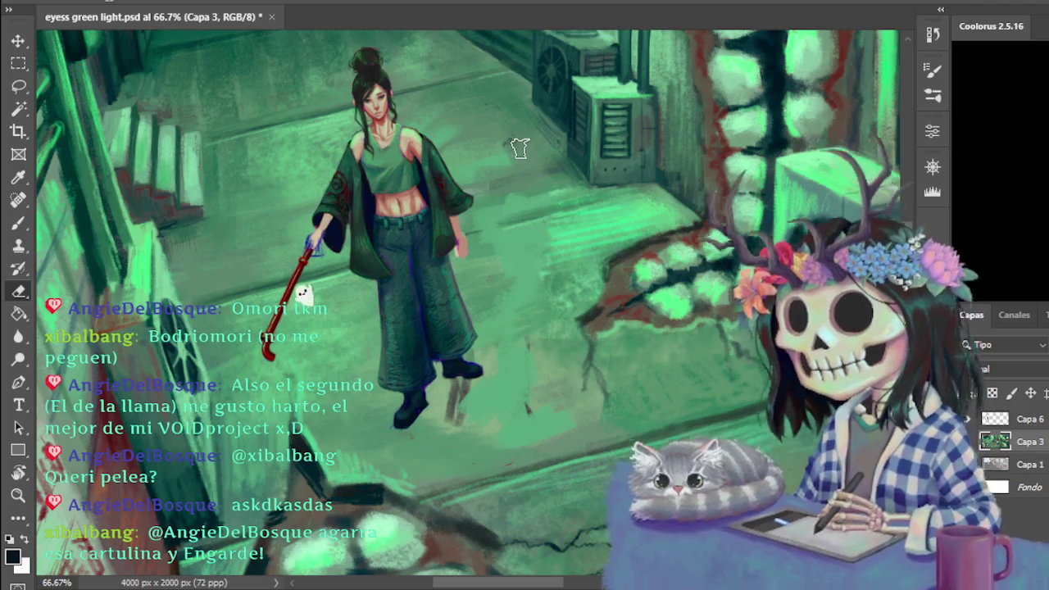
key(b)
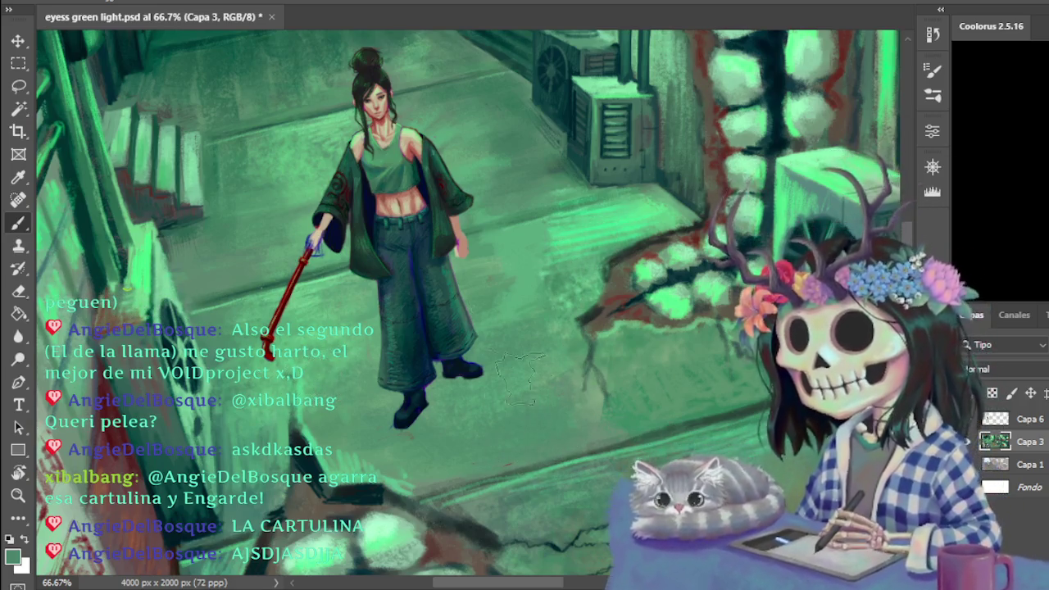
- Sample floor greens, resize the brush, and darken the pavement around the boots into a shadow
alt+click(335, 123)
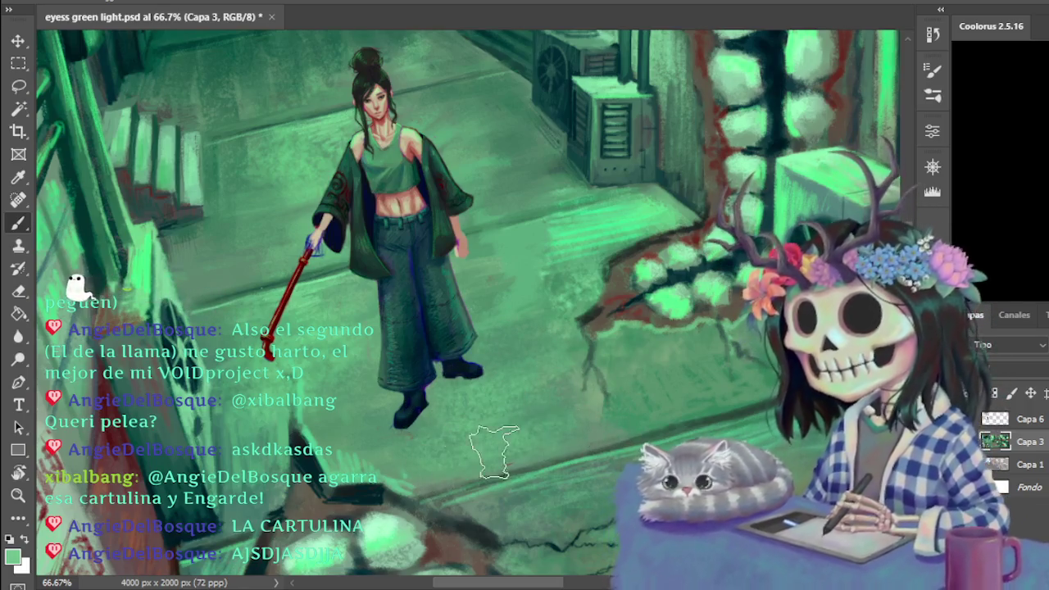
alt+click(645, 407)
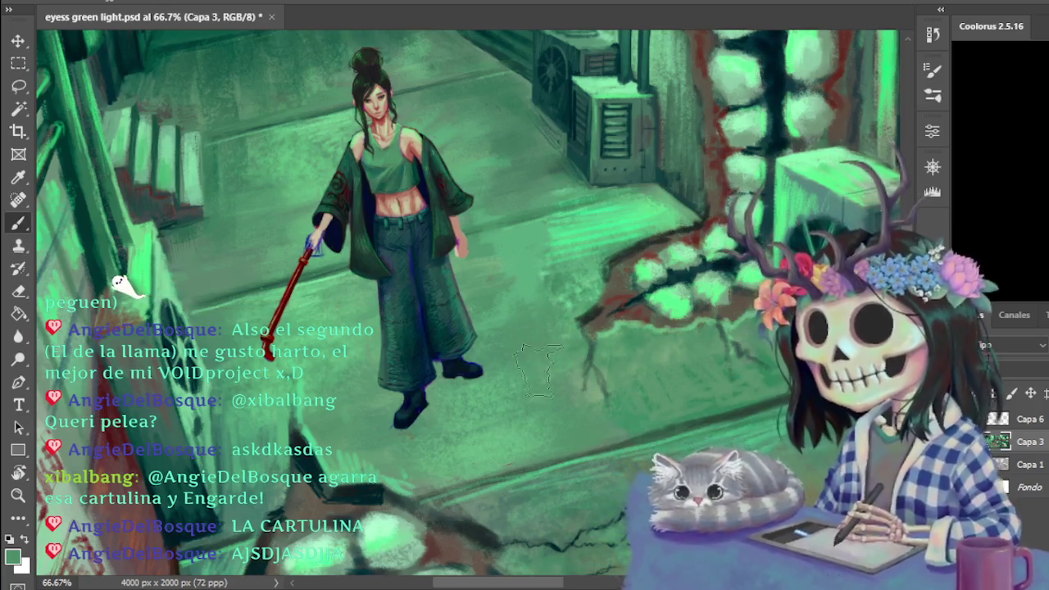
key(d)
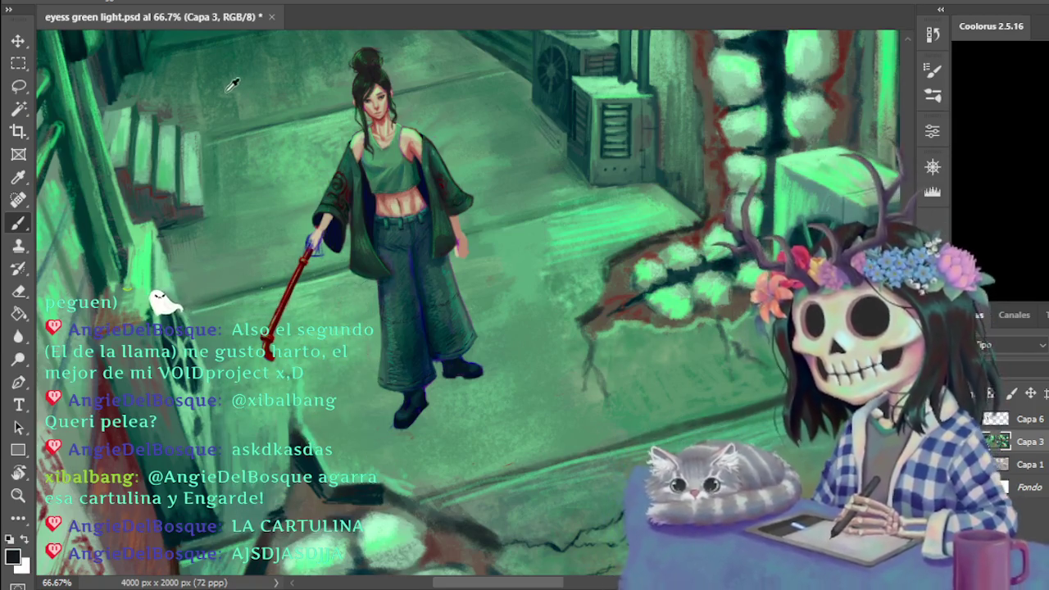
alt+click(218, 71)
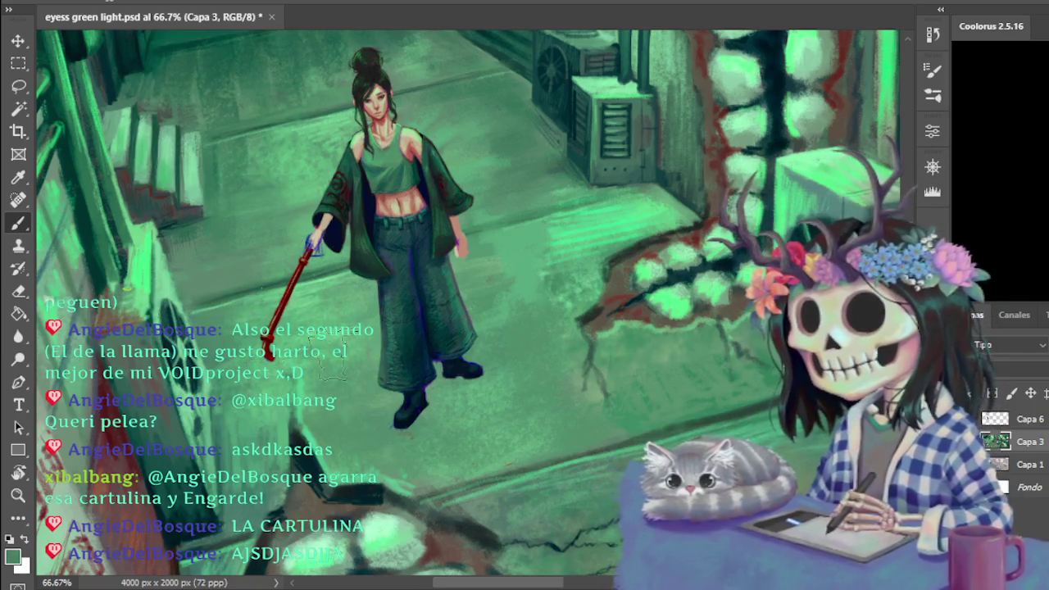
key(bracketright)
key(bracketright)
key(bracketright)
key(bracketright)
key(bracketright)
key(bracketright)
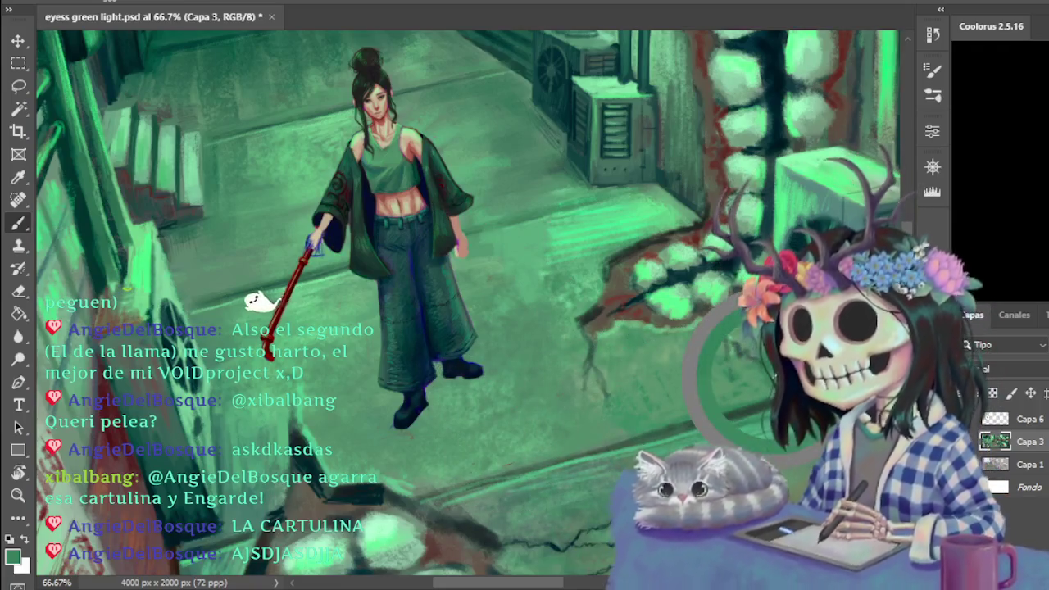
key(bracketleft)
key(bracketleft)
key(bracketleft)
key(bracketleft)
key(bracketleft)
key(bracketleft)
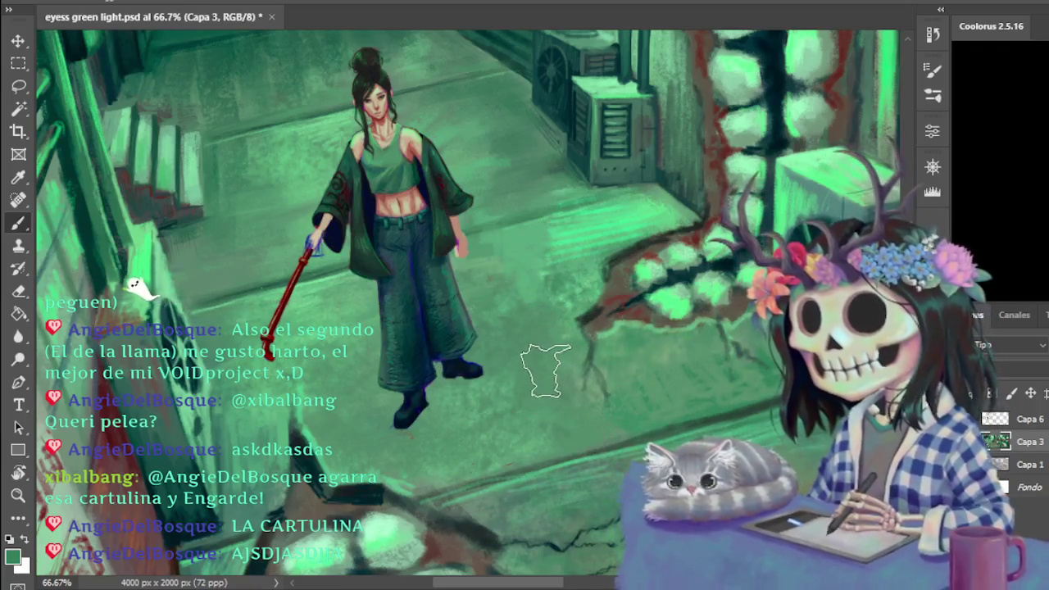
key(bracketleft)
key(bracketleft)
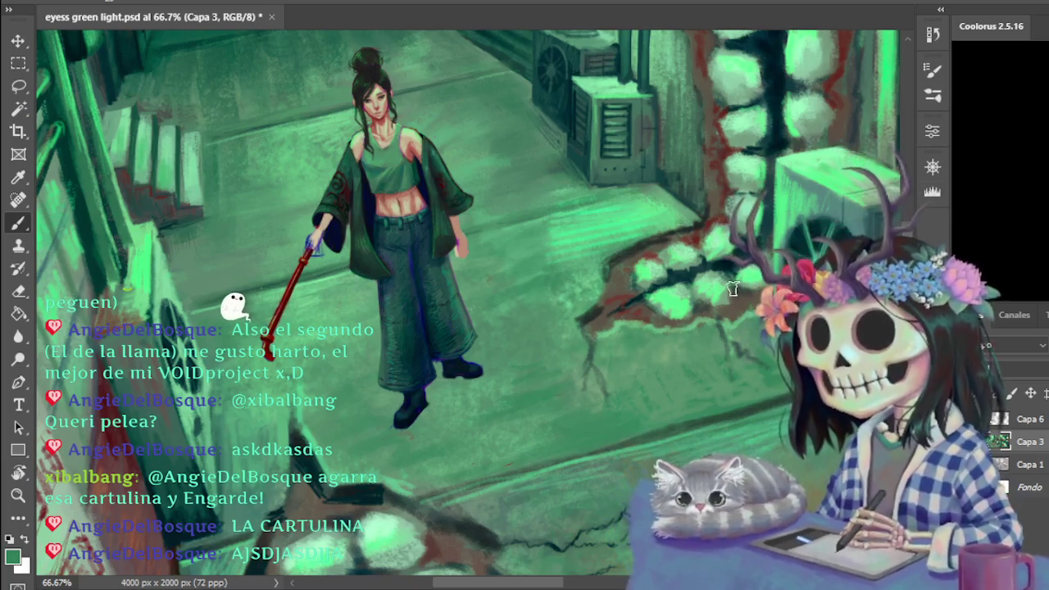
key(ctrl+minus)
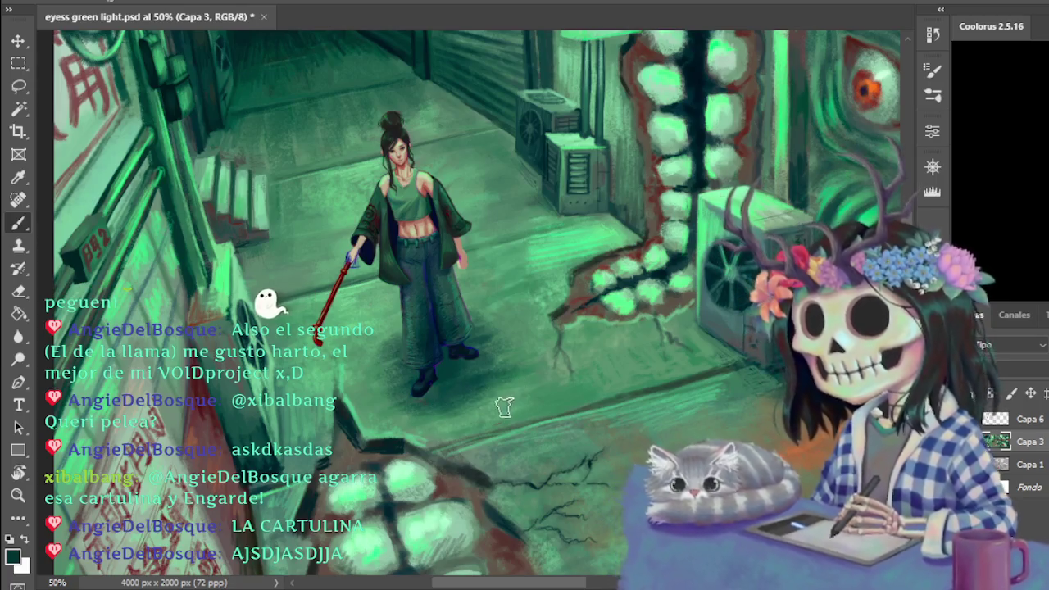
scroll(516, 437, down, 1)
scroll(515, 438, down, 1)
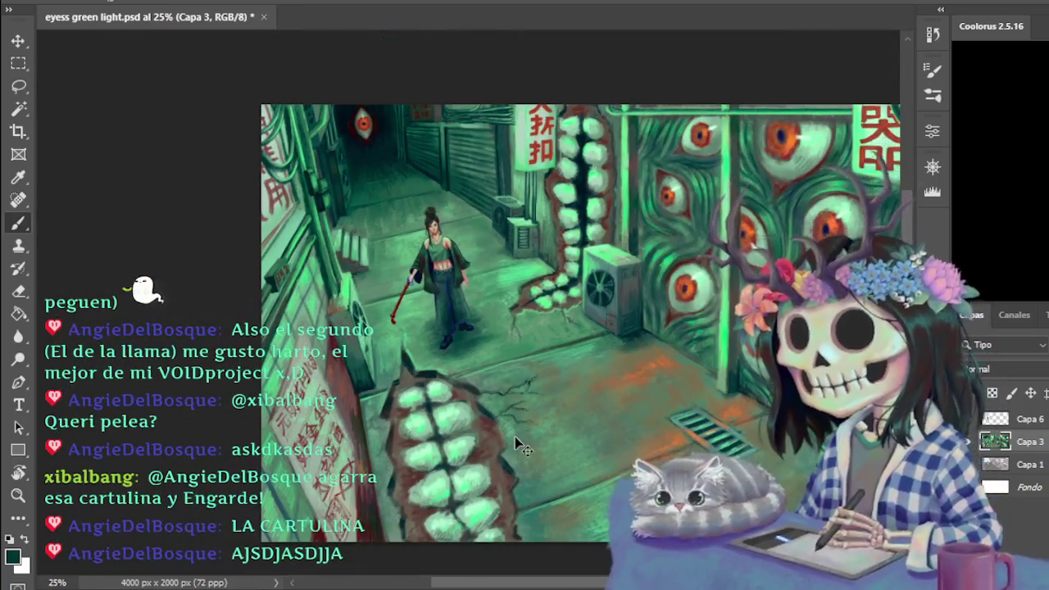
scroll(515, 436, up, 1)
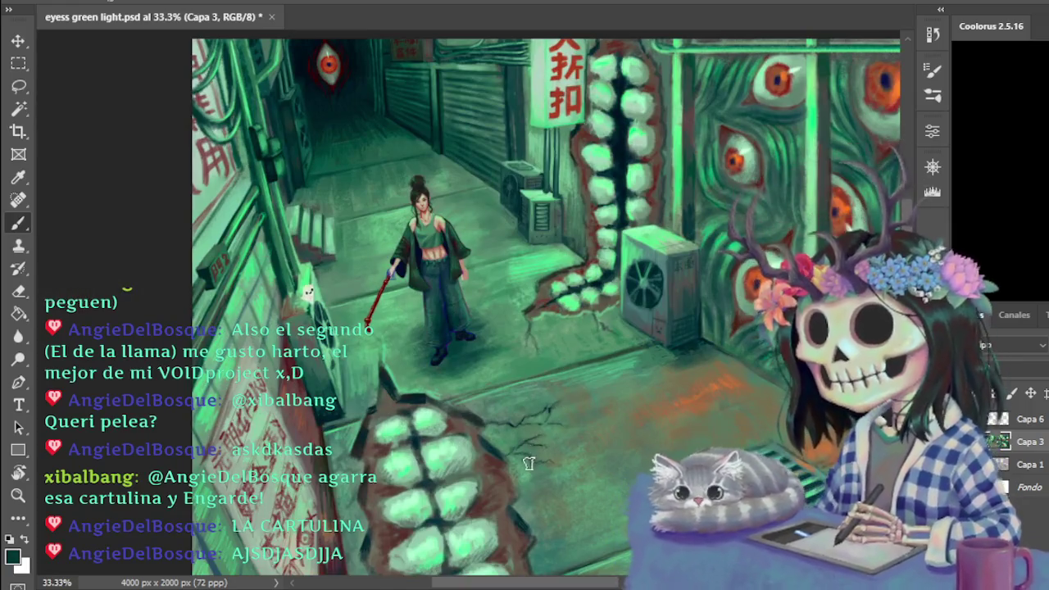
drag(495, 585, 470, 586)
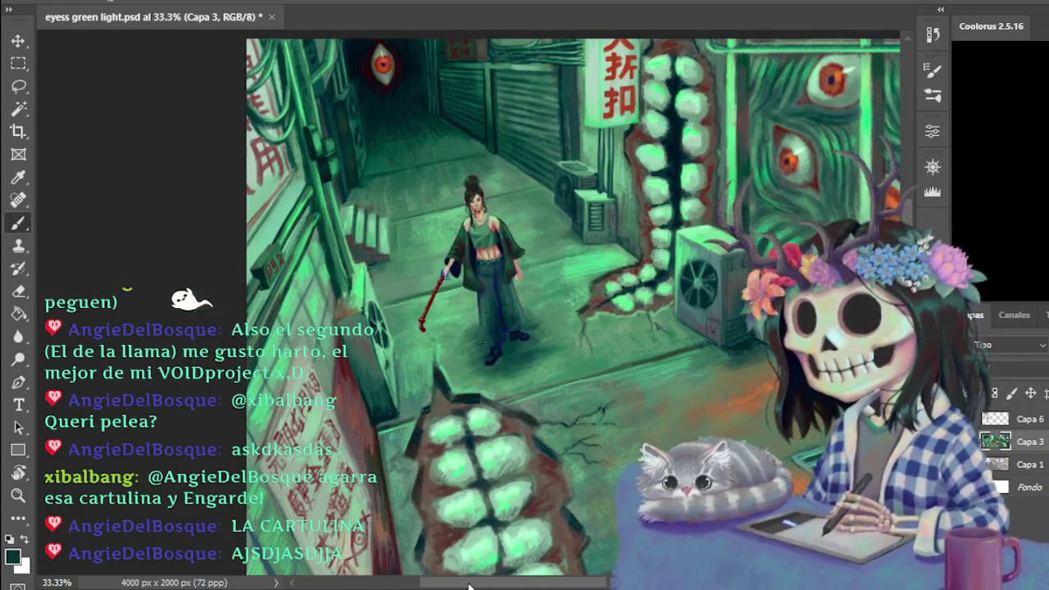
key(ctrl+plus)
key(ctrl+plus)
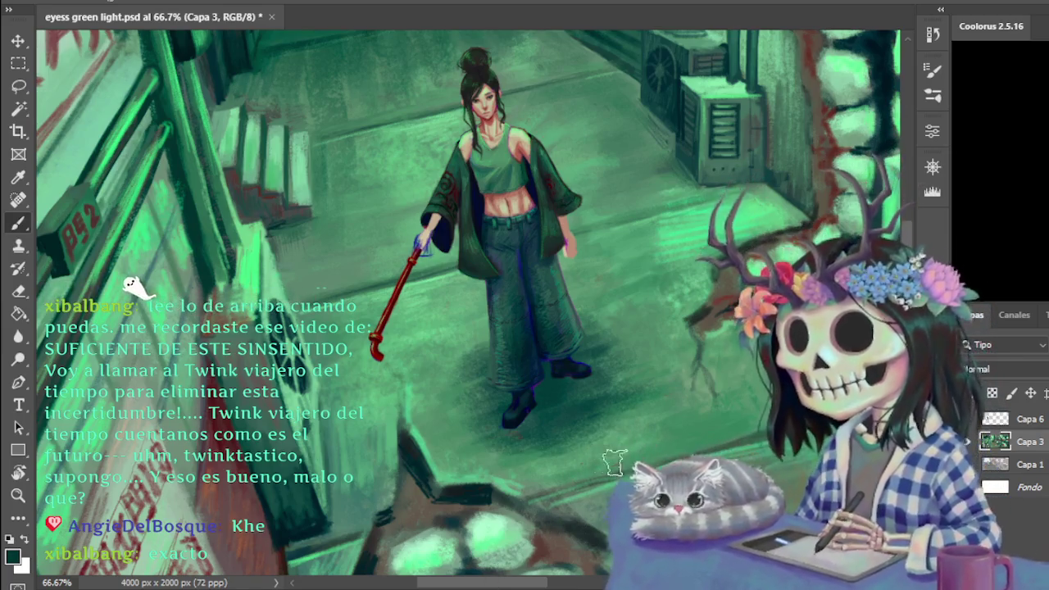
- Select Capa 6, zoom to 200% on the legs, and sample the trousers' dark green
click(1008, 419)
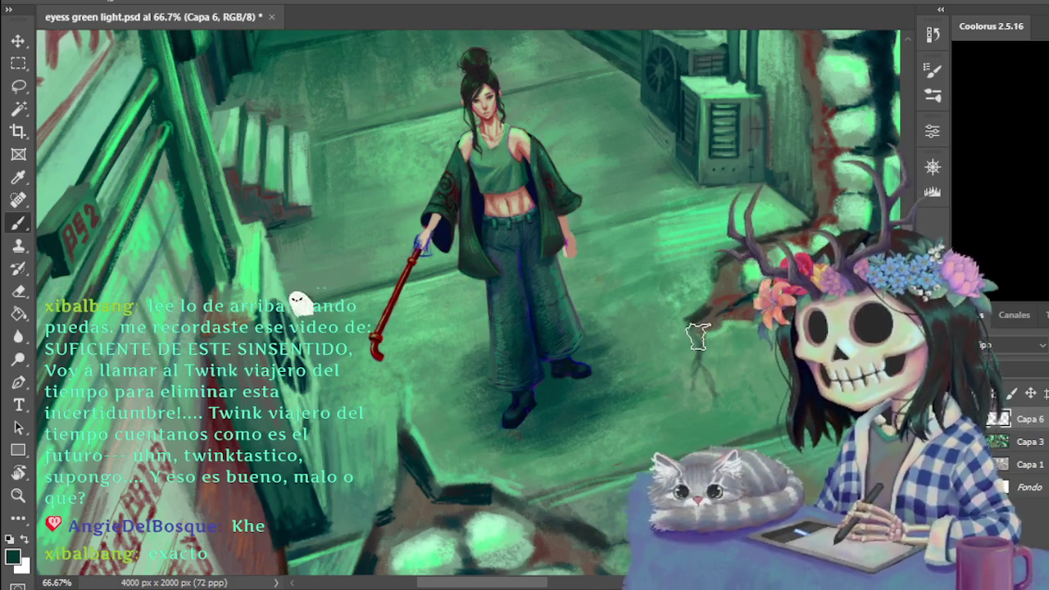
key(ctrl+plus)
scroll(713, 369, down, 1)
key(ctrl+minus)
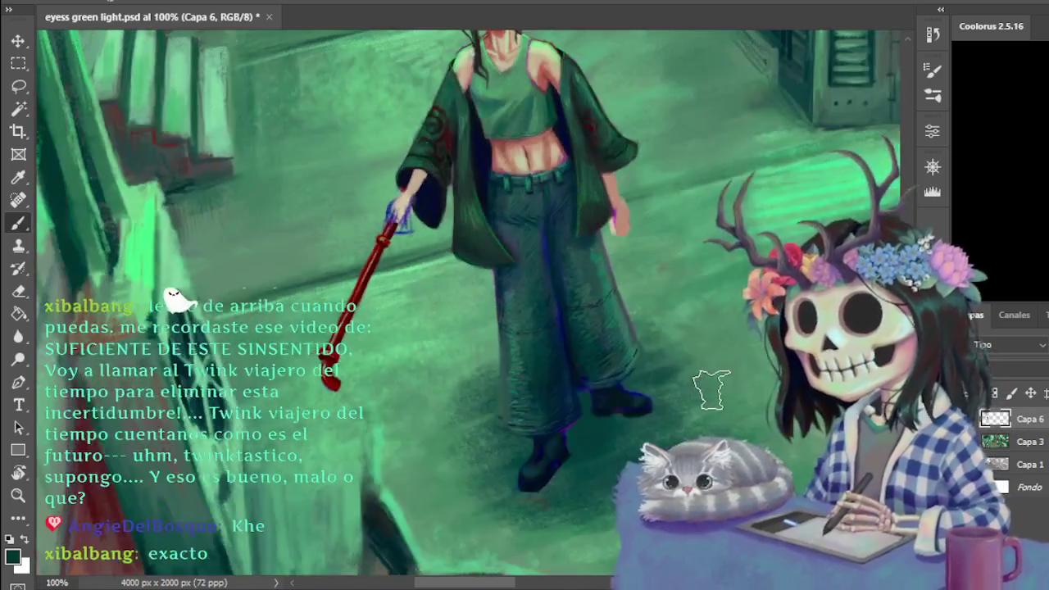
key(ctrl+plus)
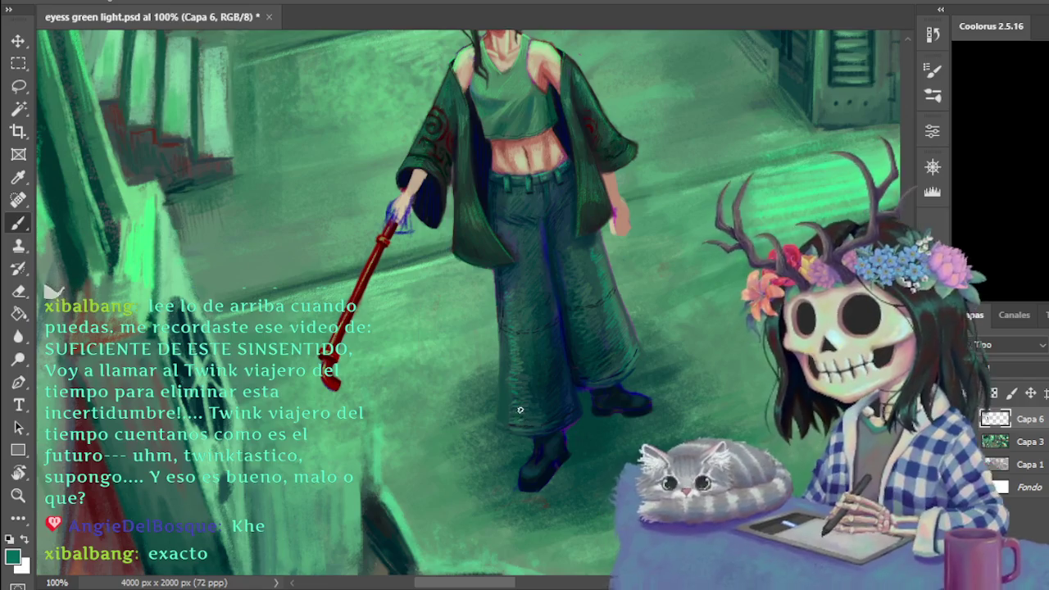
key(ctrl+plus)
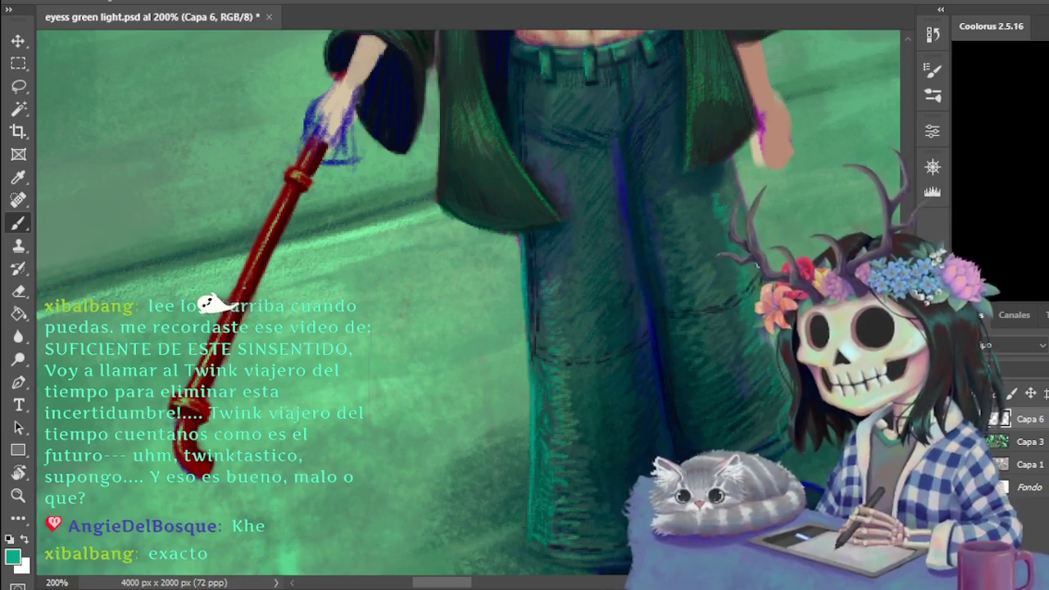
alt+click(669, 209)
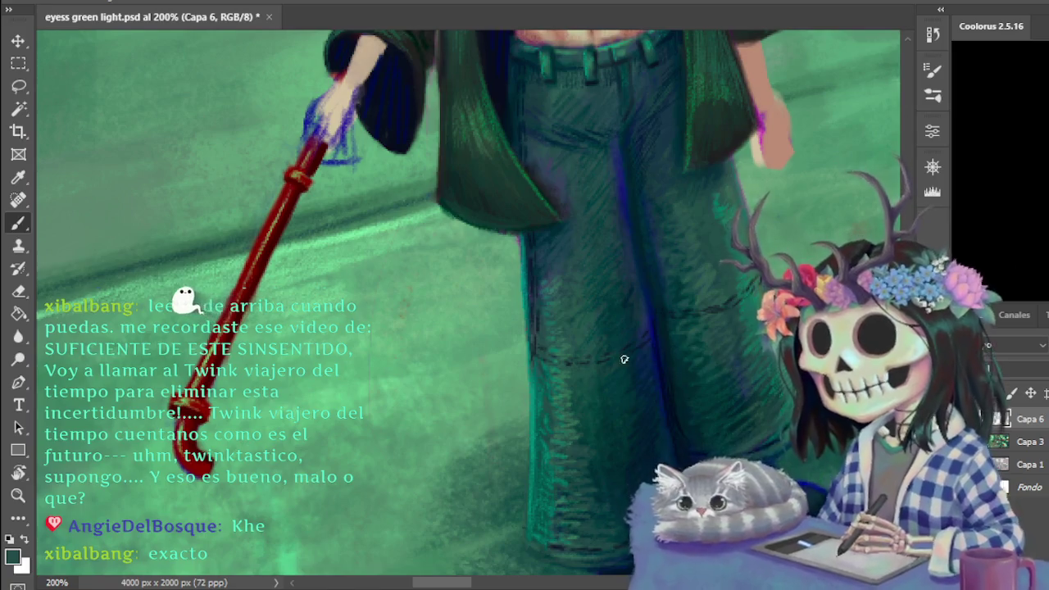
key(ctrl+minus)
key(ctrl+minus)
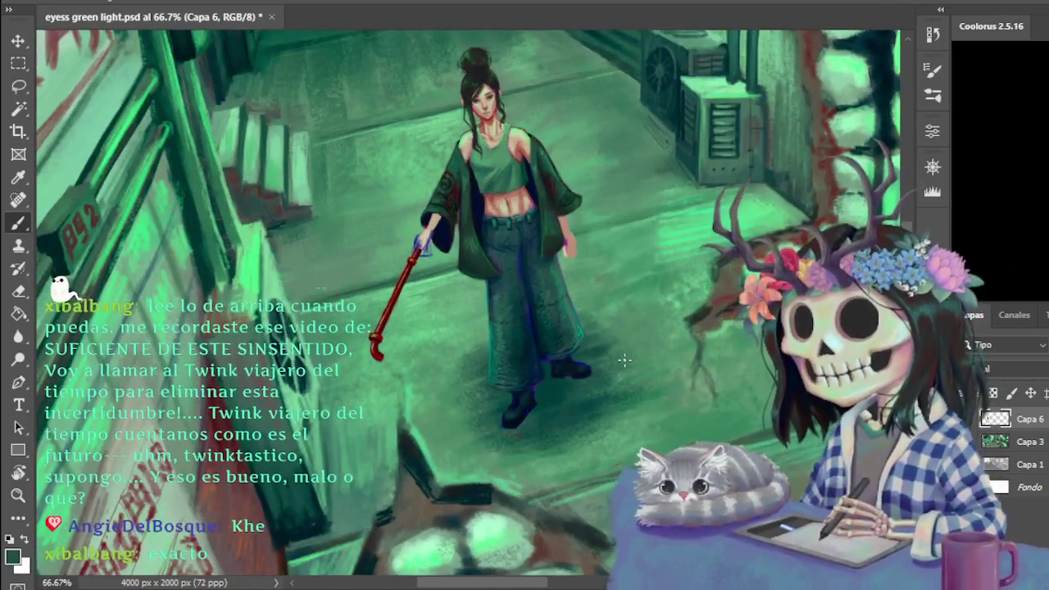
key(ctrl+plus)
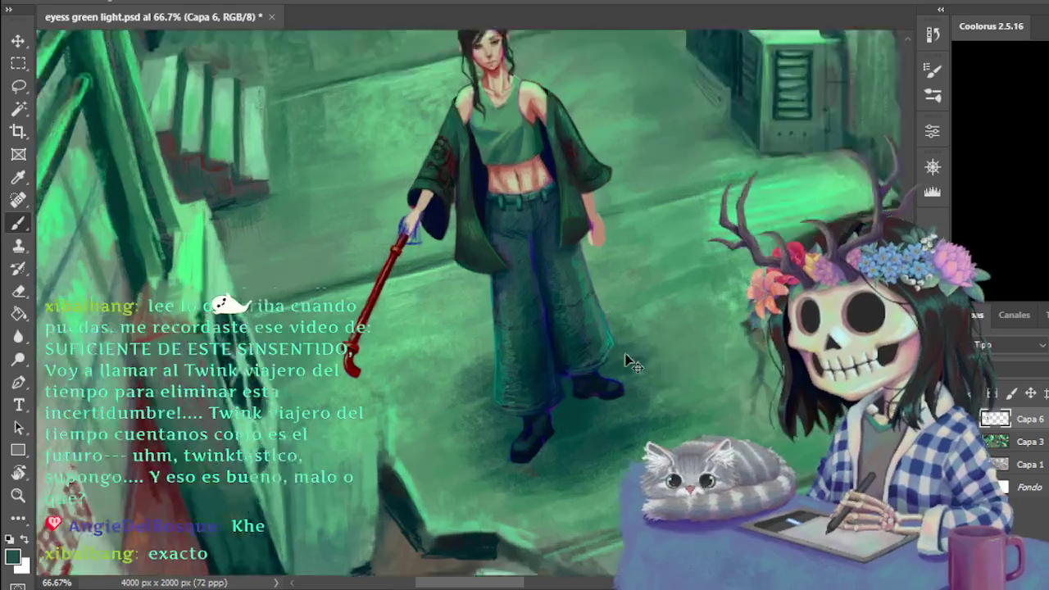
key(ctrl+minus)
key(ctrl+minus)
key(ctrl+minus)
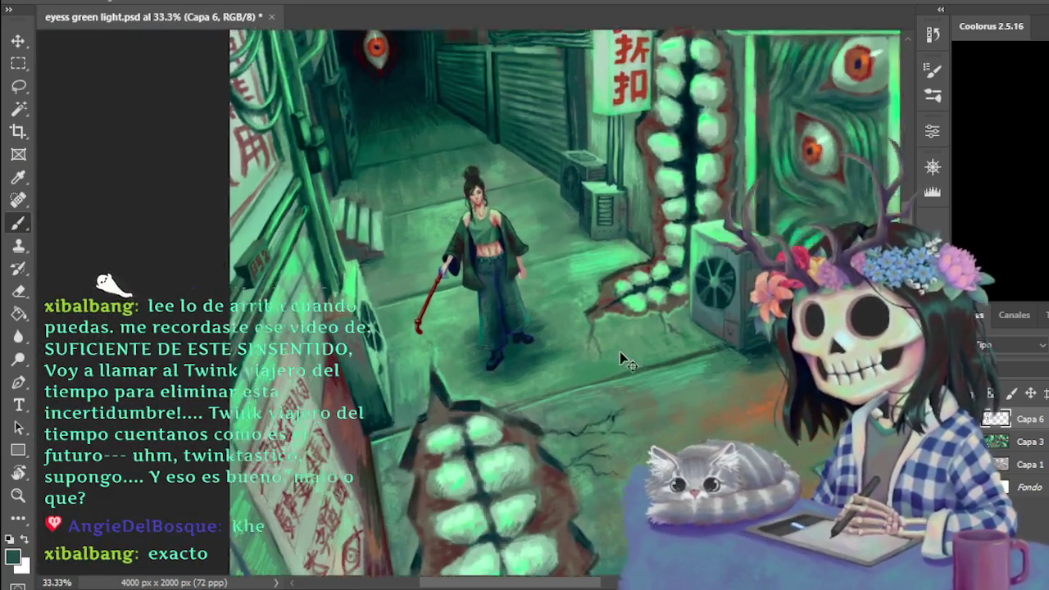
key(ctrl+plus)
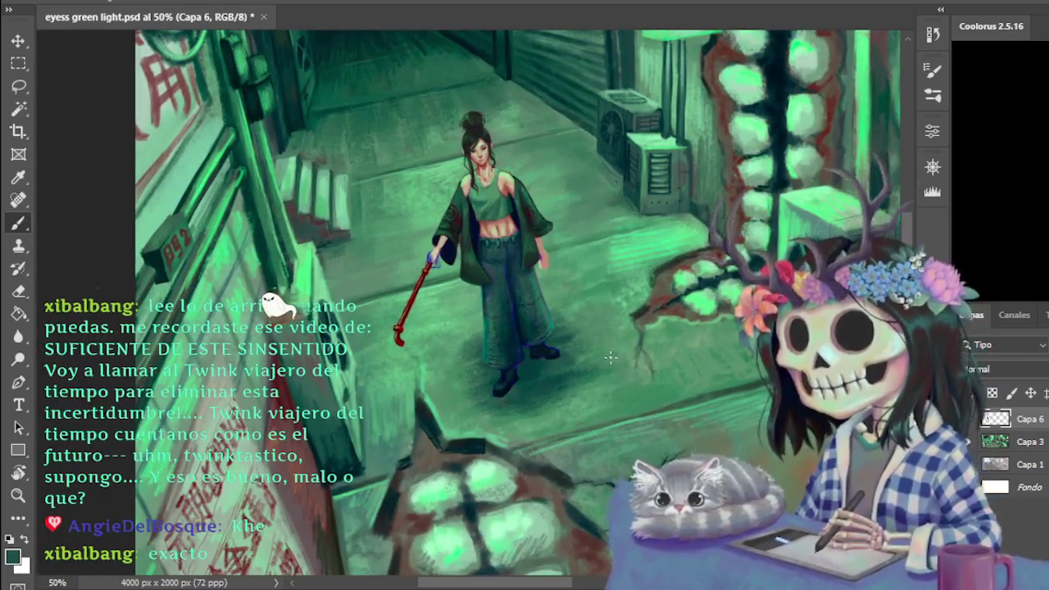
key(ctrl+plus)
key(ctrl+plus)
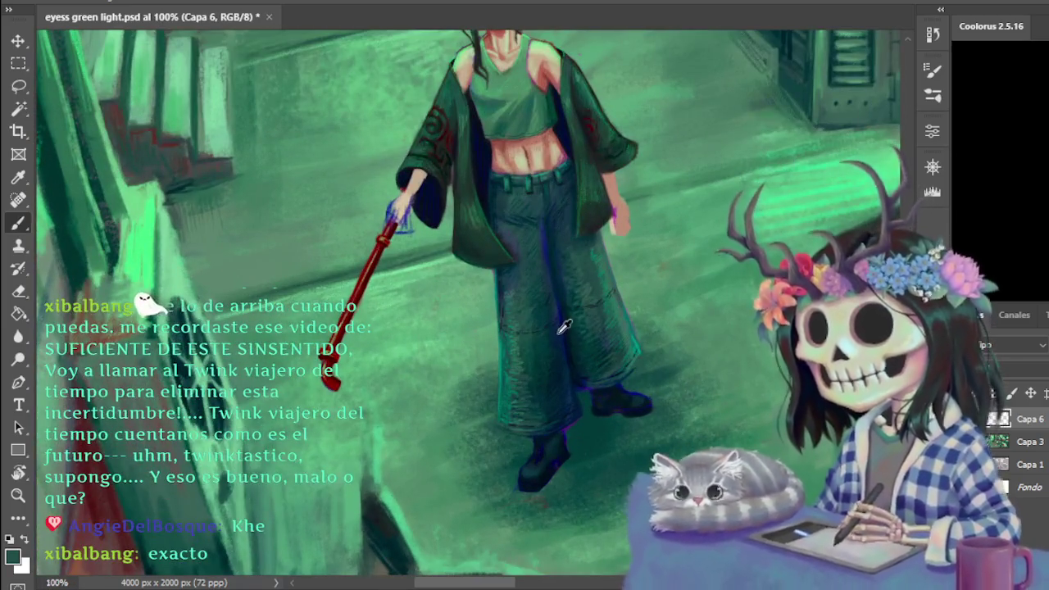
- Sample the dark navy of the trousers and check the figure in context
alt+click(560, 324)
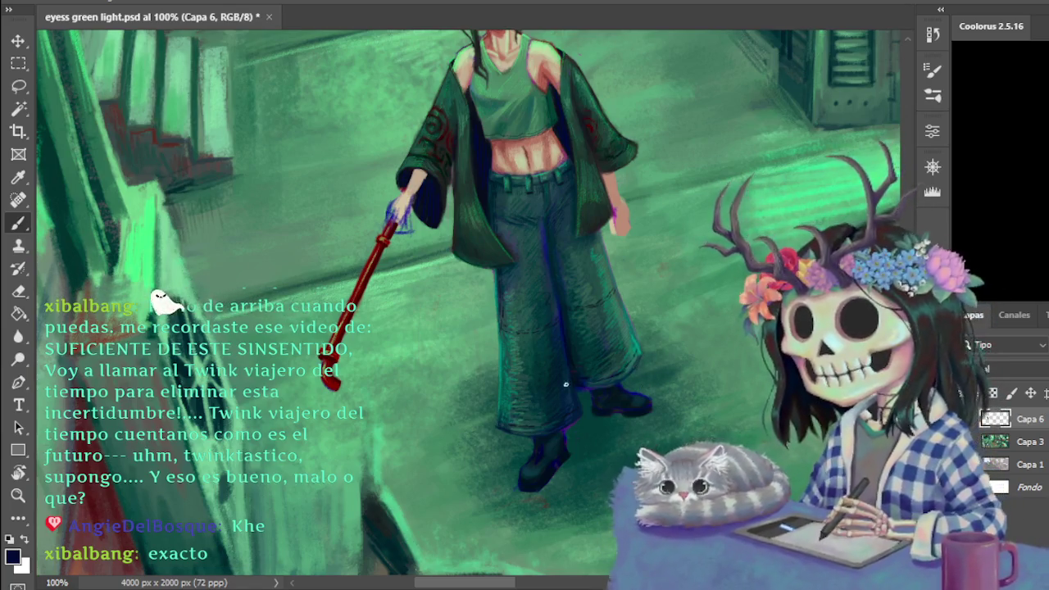
key(ctrl+minus)
key(ctrl+minus)
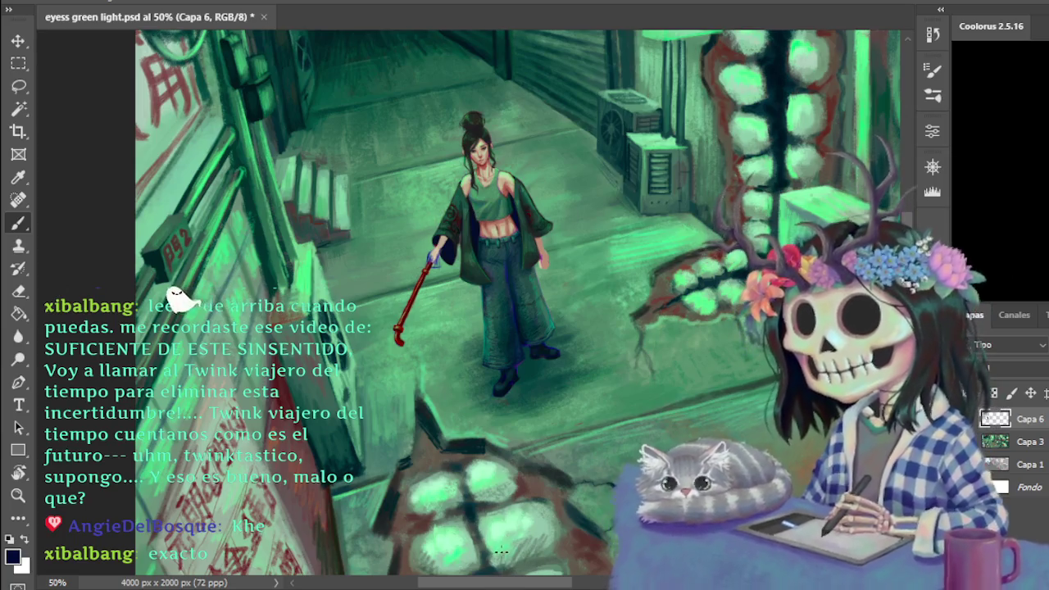
key(ctrl+plus)
key(ctrl+plus)
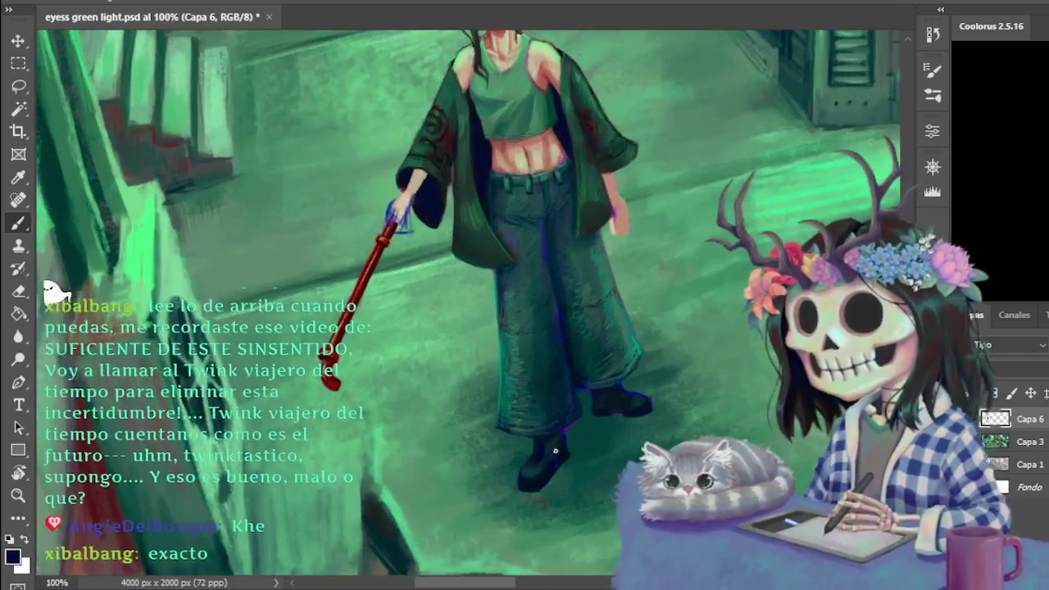
- Sample the teal green, view the full alley, then zoom to 200% on the midsection
alt+click(500, 372)
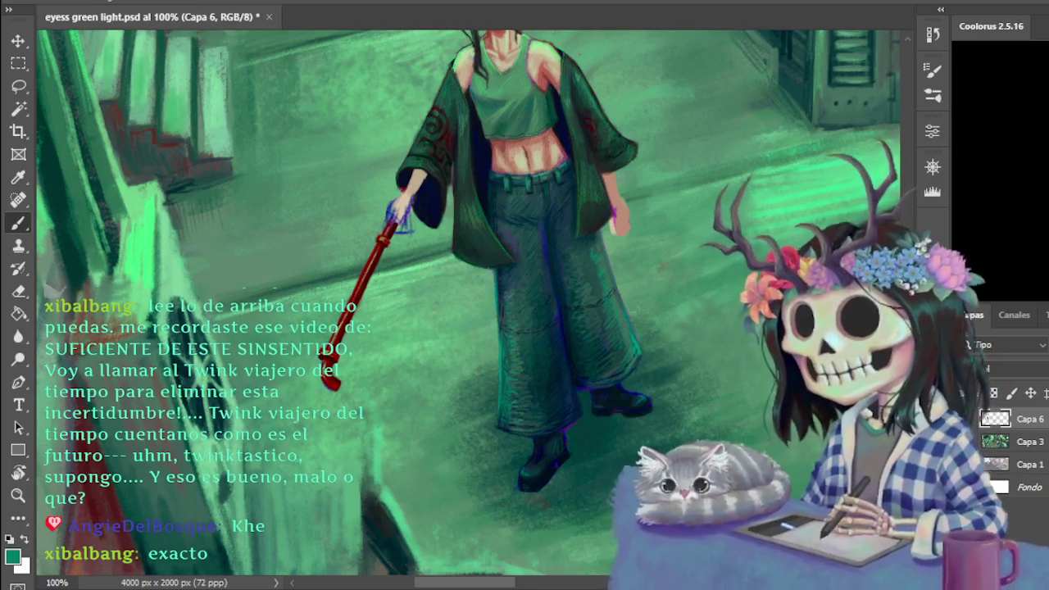
key(ctrl+minus)
key(ctrl+minus)
key(ctrl+minus)
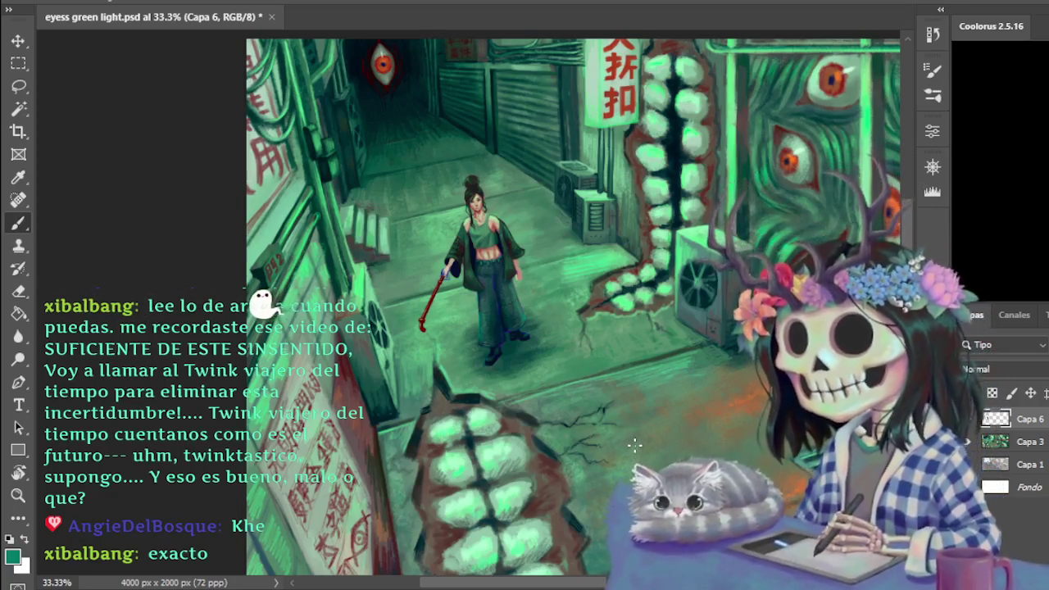
key(ctrl+minus)
key(ctrl+plus)
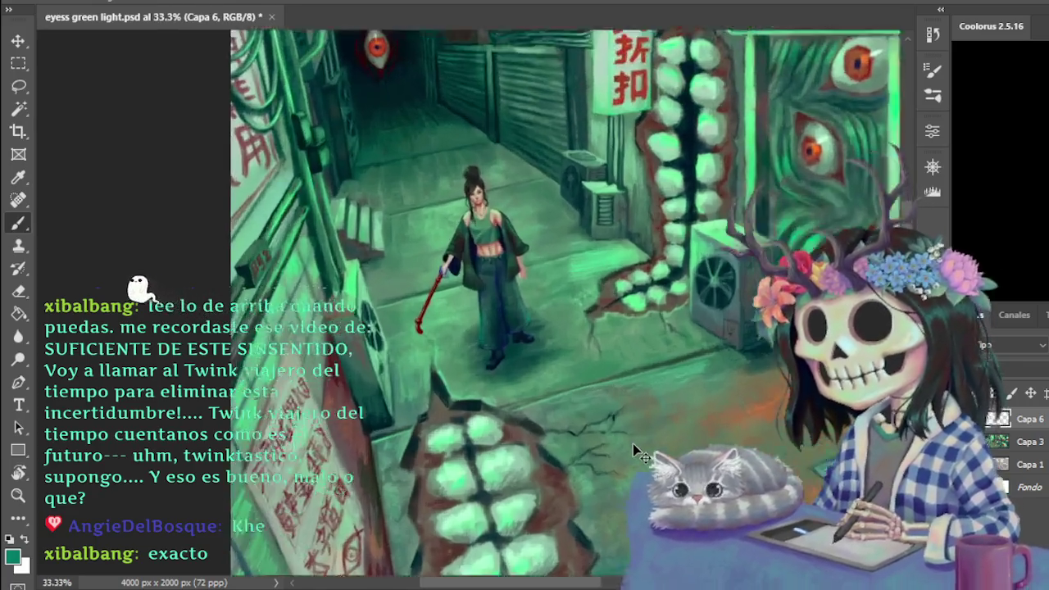
key(ctrl+plus)
key(ctrl+plus)
key(ctrl+plus)
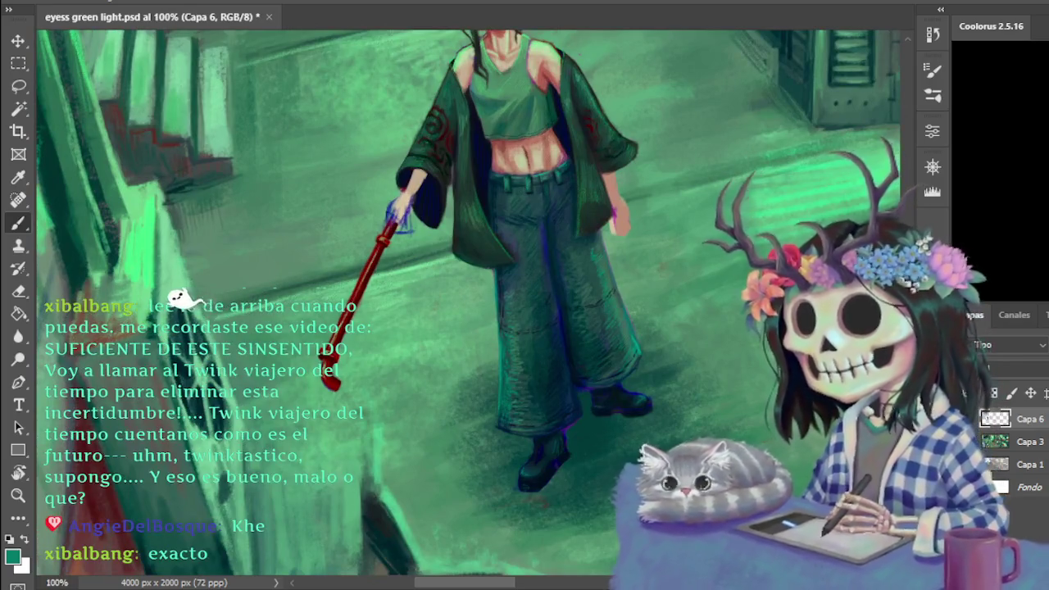
scroll(468, 307, up, 3)
scroll(469, 307, down, 1)
scroll(123, 286, down, 2)
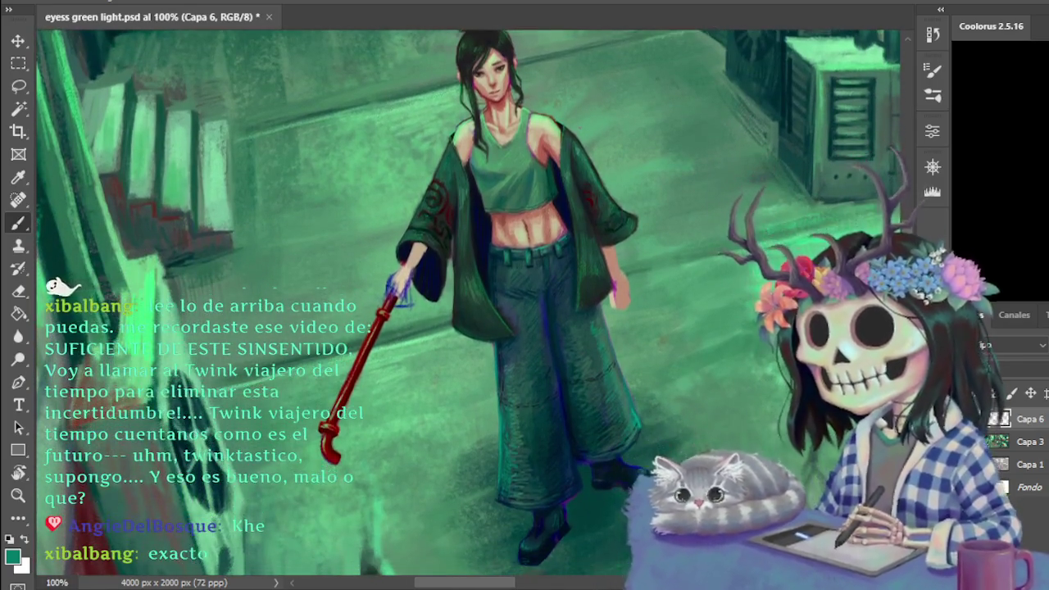
key(ctrl+plus)
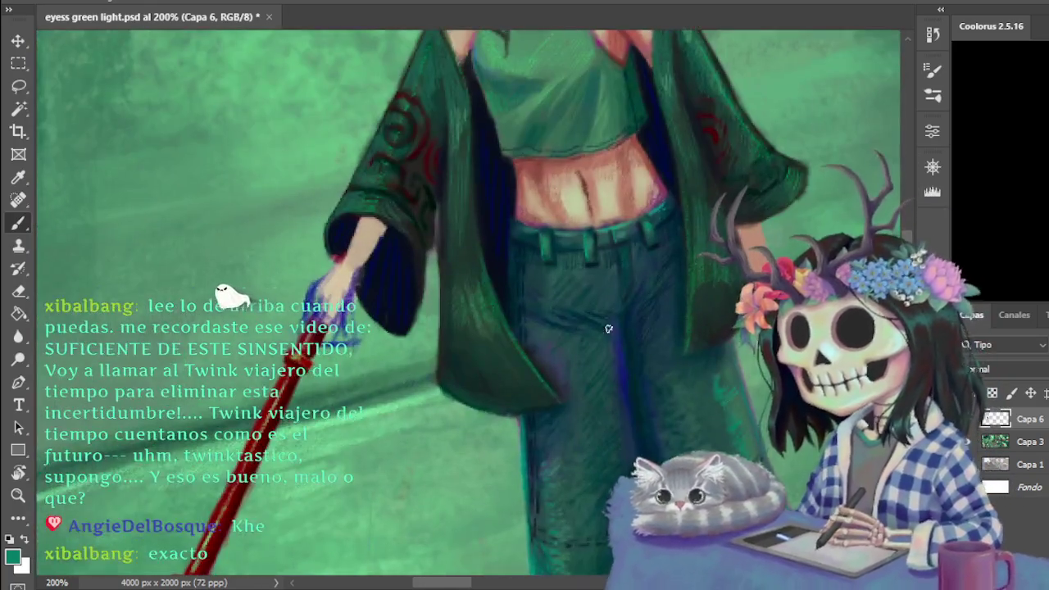
- Repaint the staff hand with sampled salmon, beige and light beige skin and navy coat tones
scroll(467, 303, up, 3)
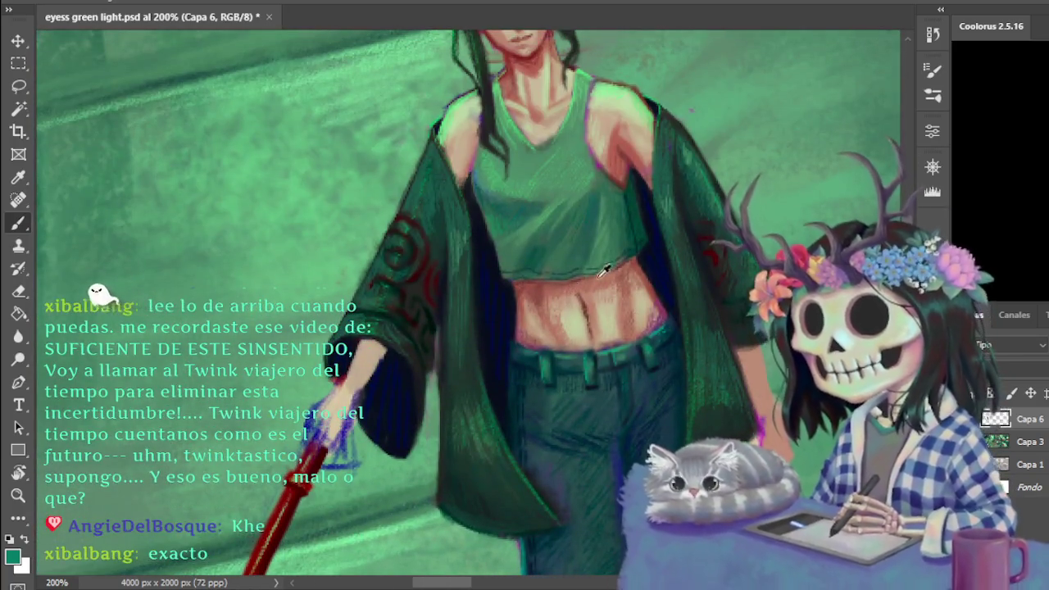
alt+click(609, 272)
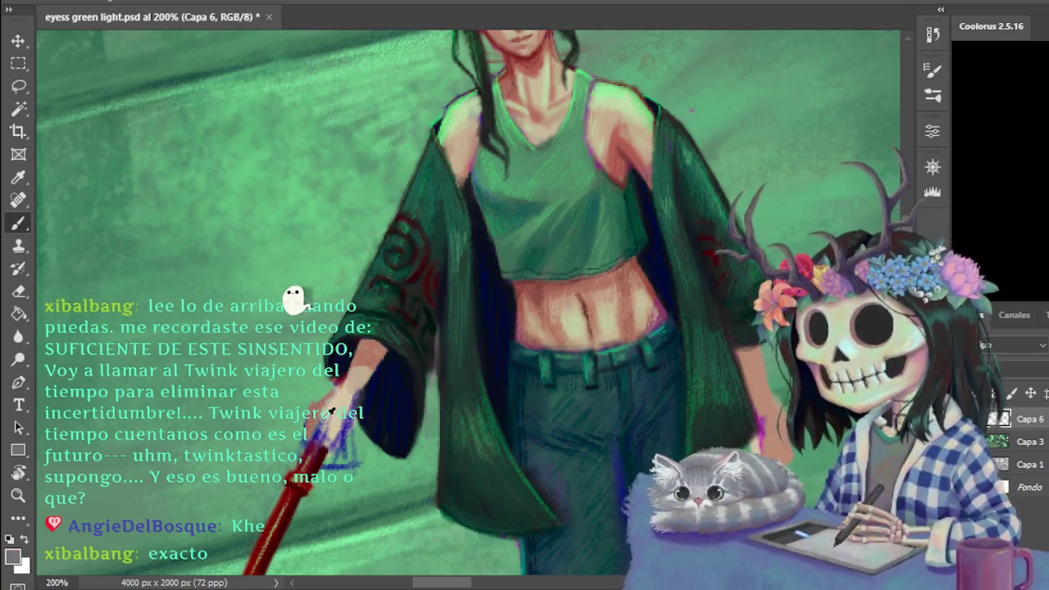
alt+click(344, 399)
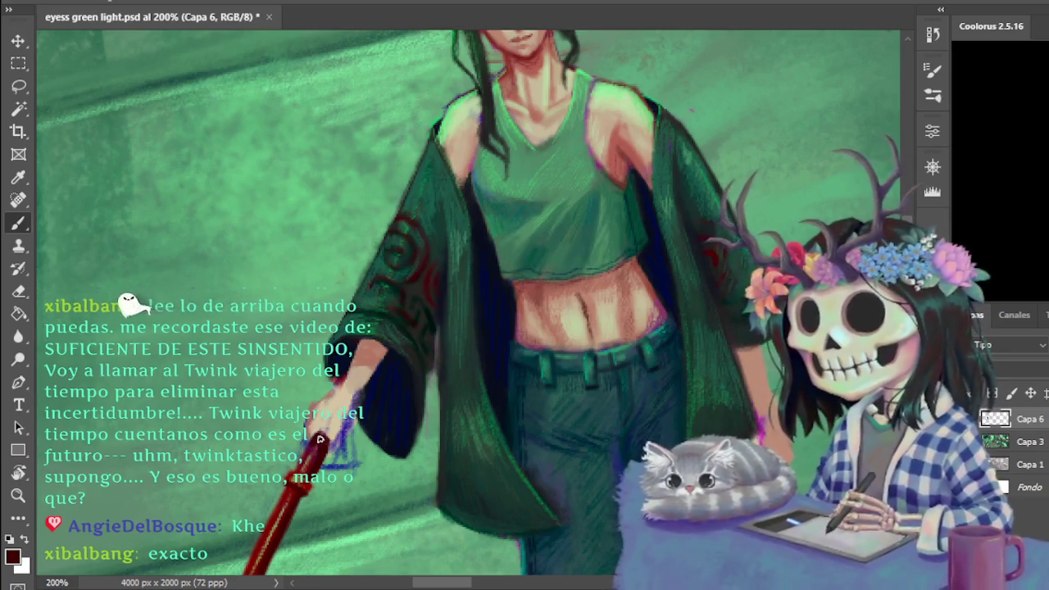
alt+click(334, 430)
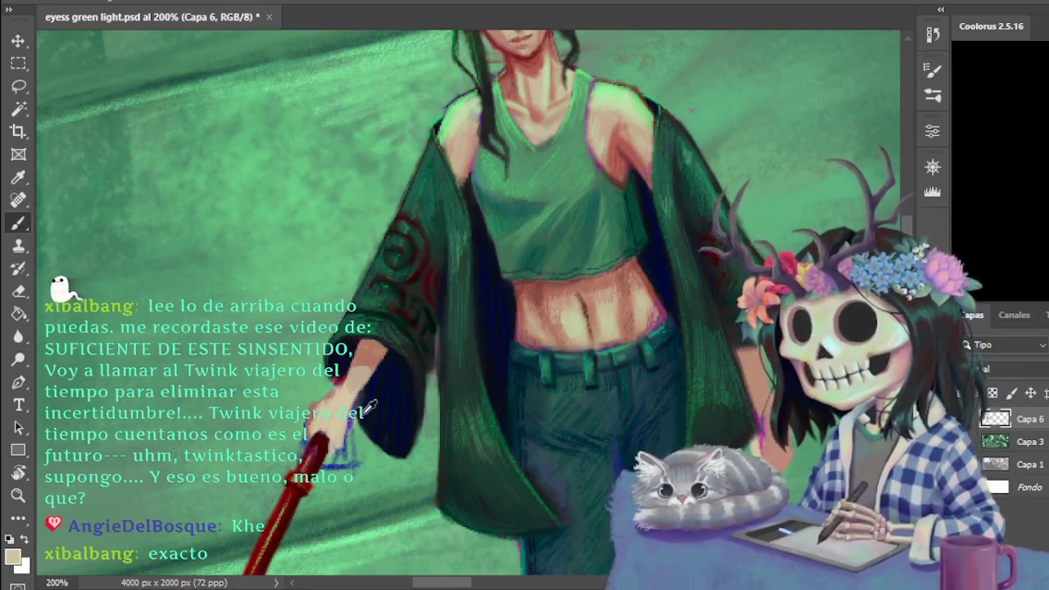
alt+click(360, 413)
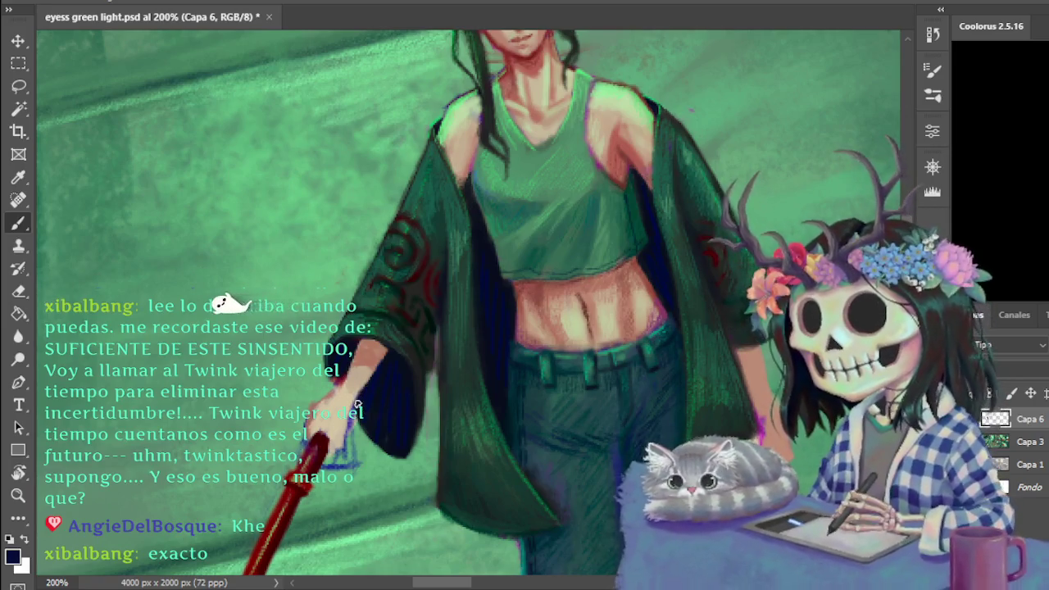
key(e)
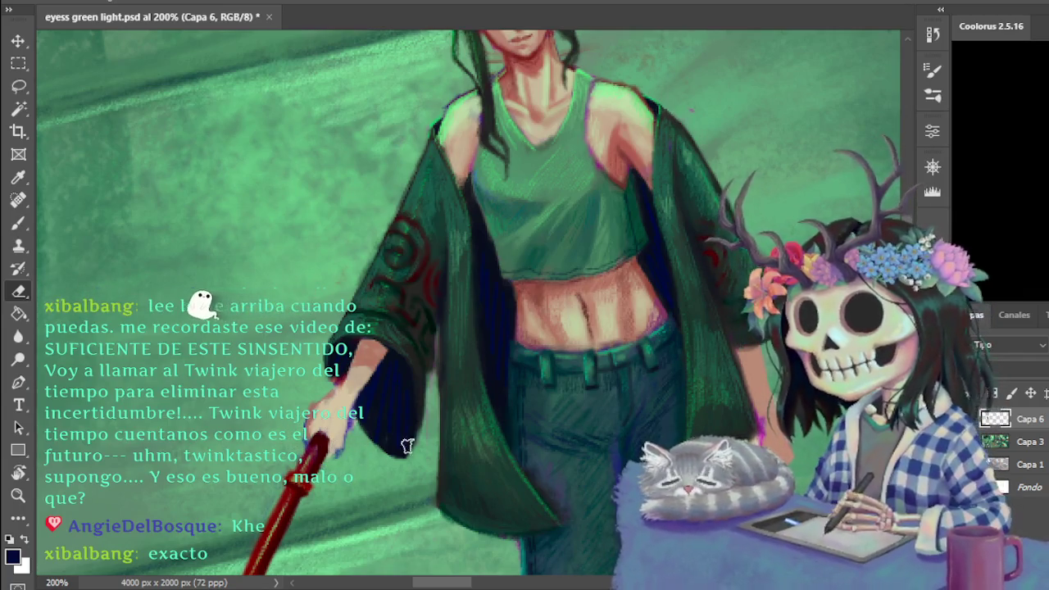
- Paint arm skin with sampled pink-brown and light beige tones, then erase stray strokes
key(b)
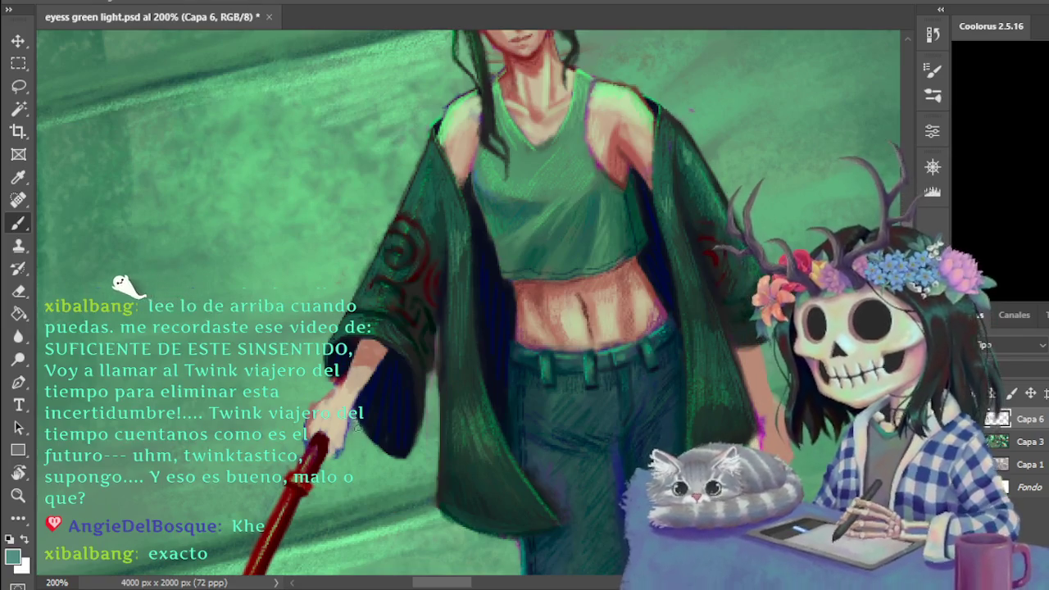
alt+click(380, 347)
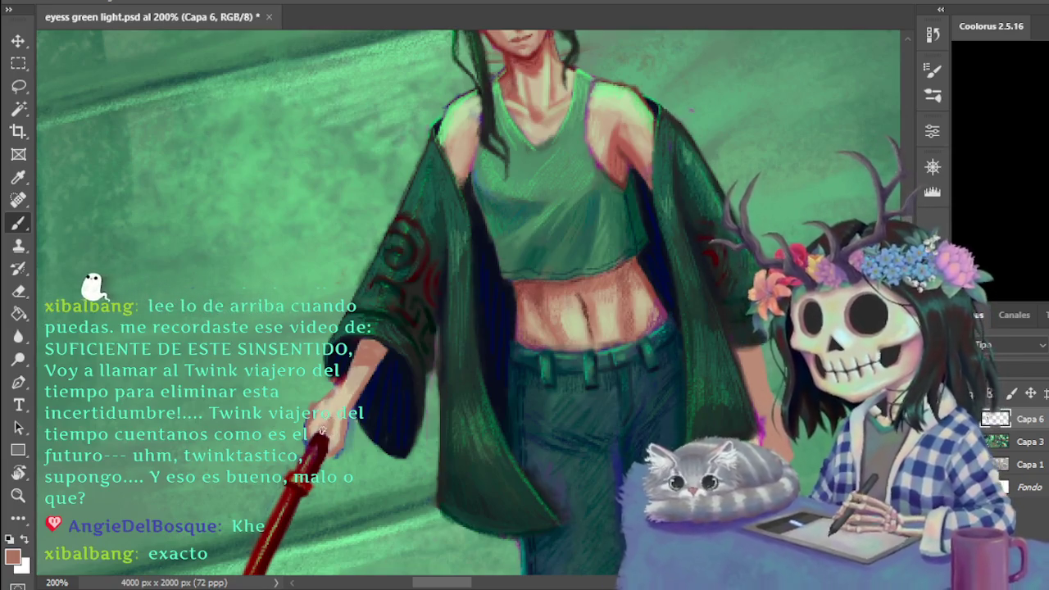
alt+click(342, 407)
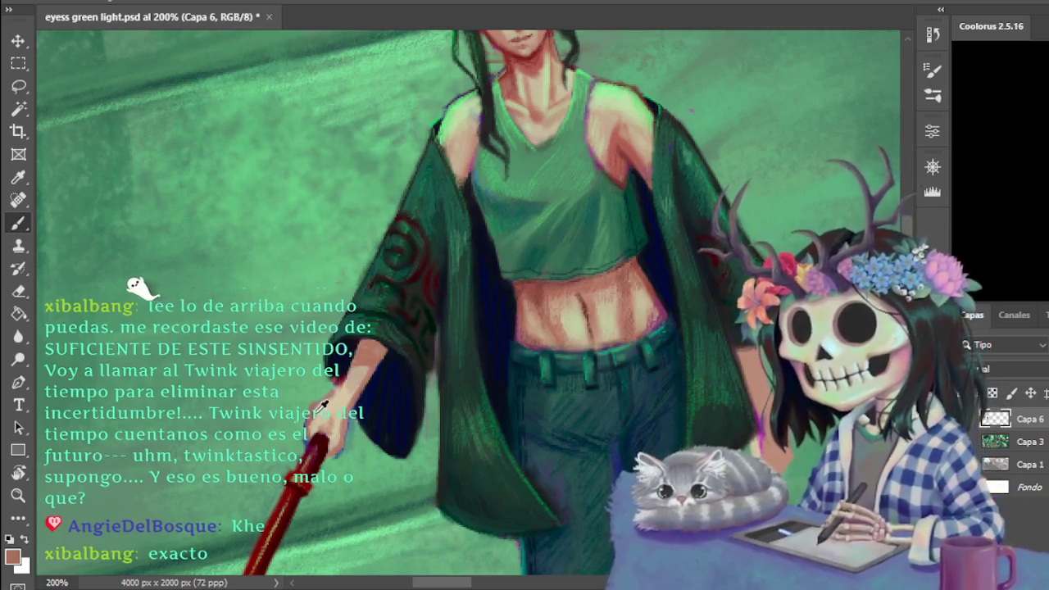
alt+click(314, 427)
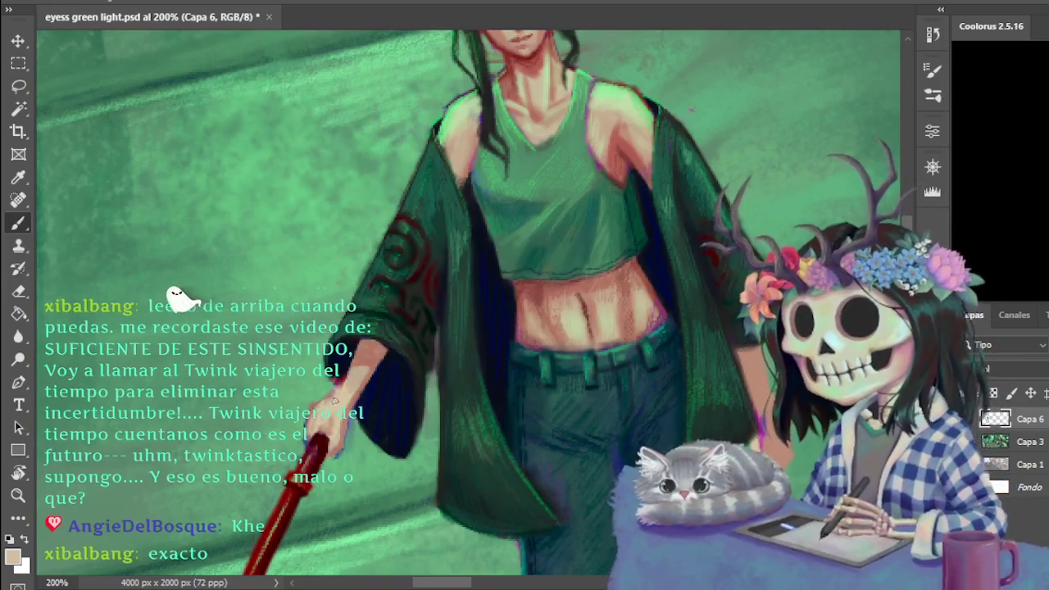
key(e)
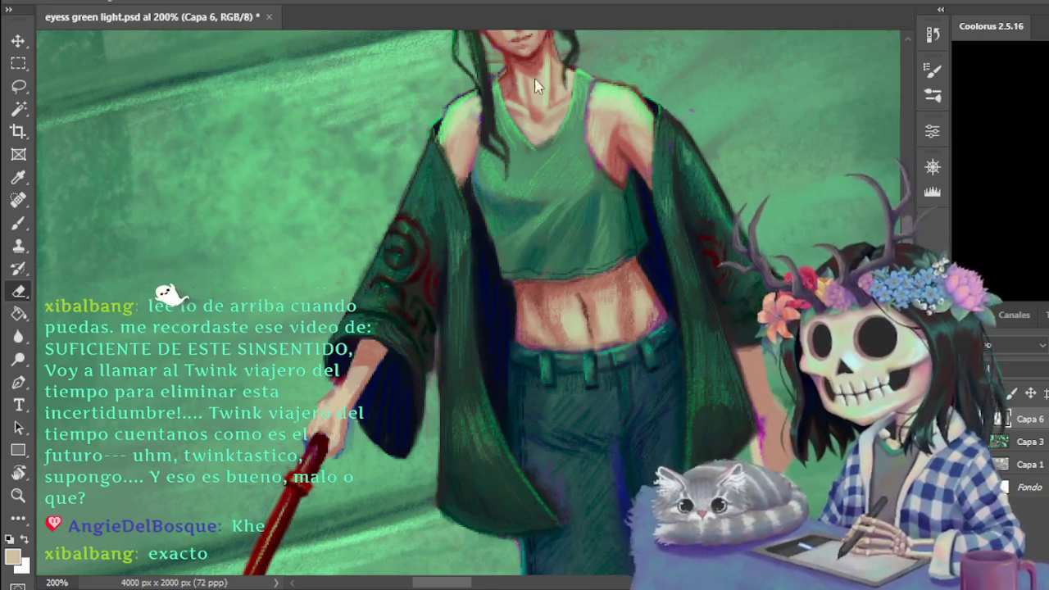
- Resample light beige from the hand and arm, paint skin, and recheck the torso
key(b)
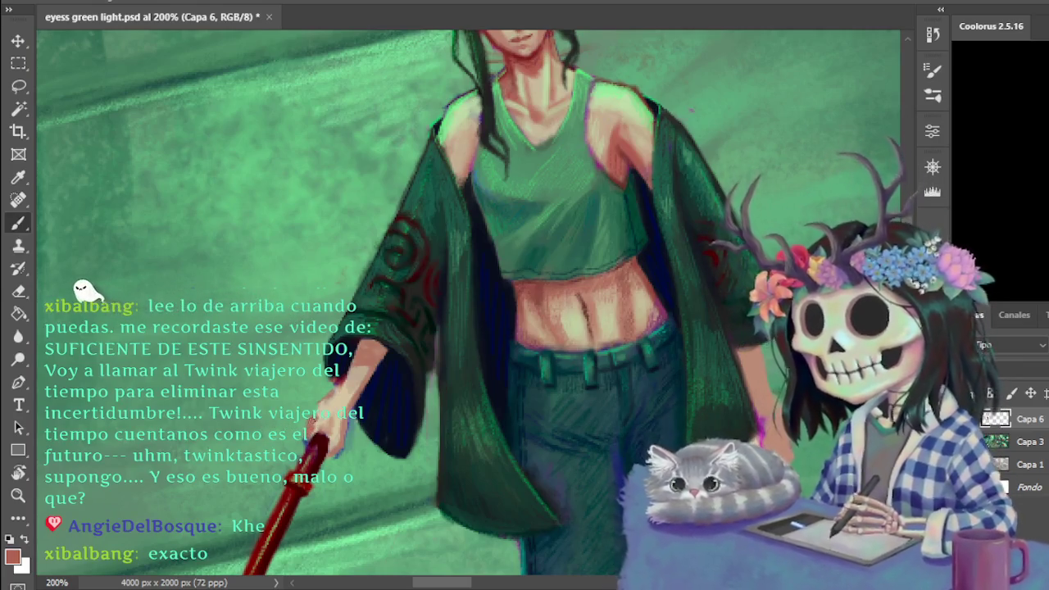
alt+click(328, 412)
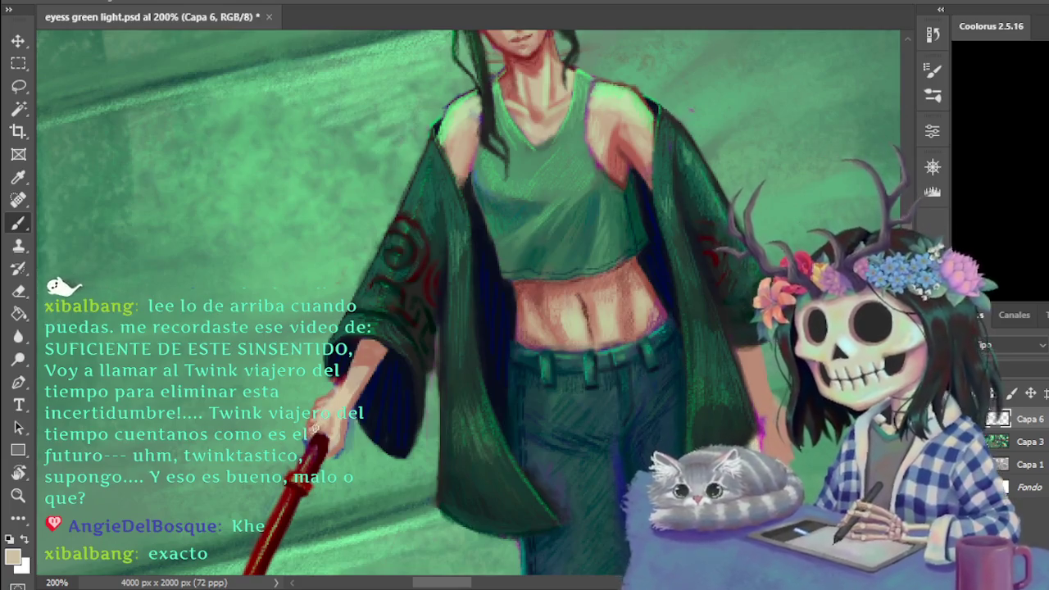
drag(334, 393, 363, 351)
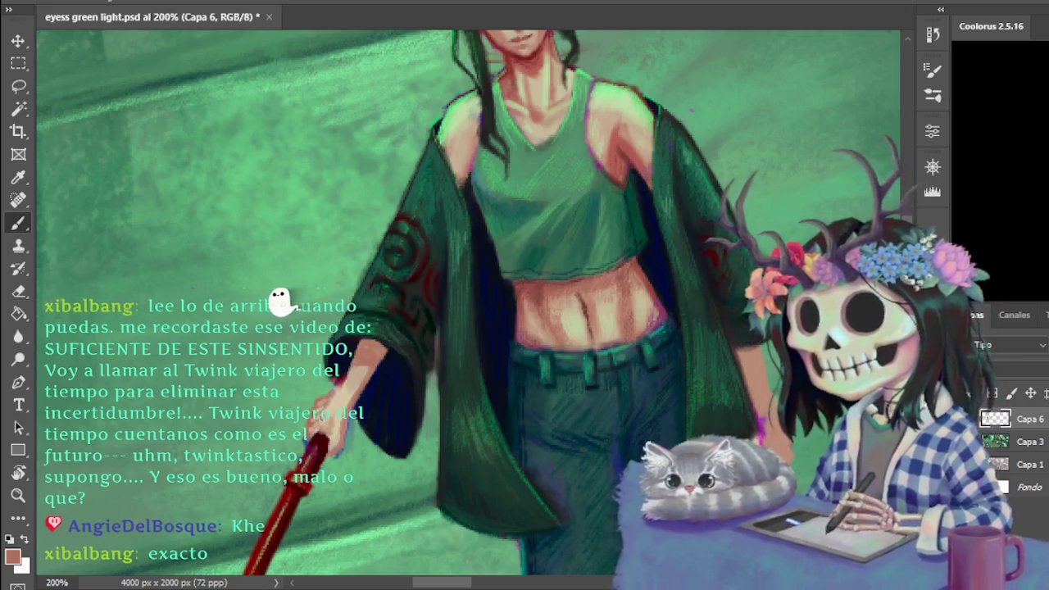
alt+click(332, 414)
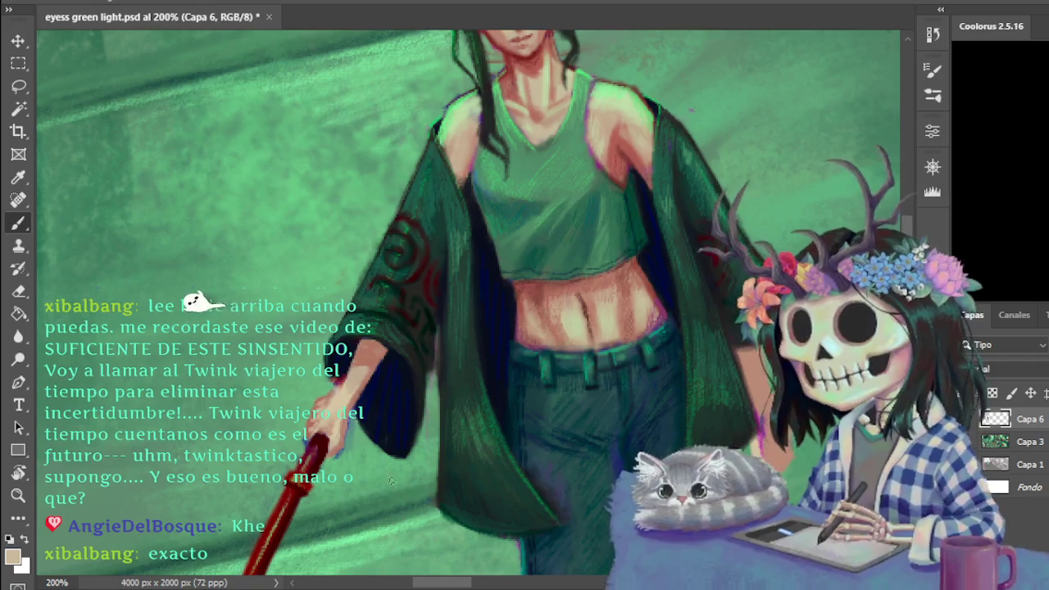
key(ctrl+minus)
key(ctrl+minus)
key(ctrl+plus)
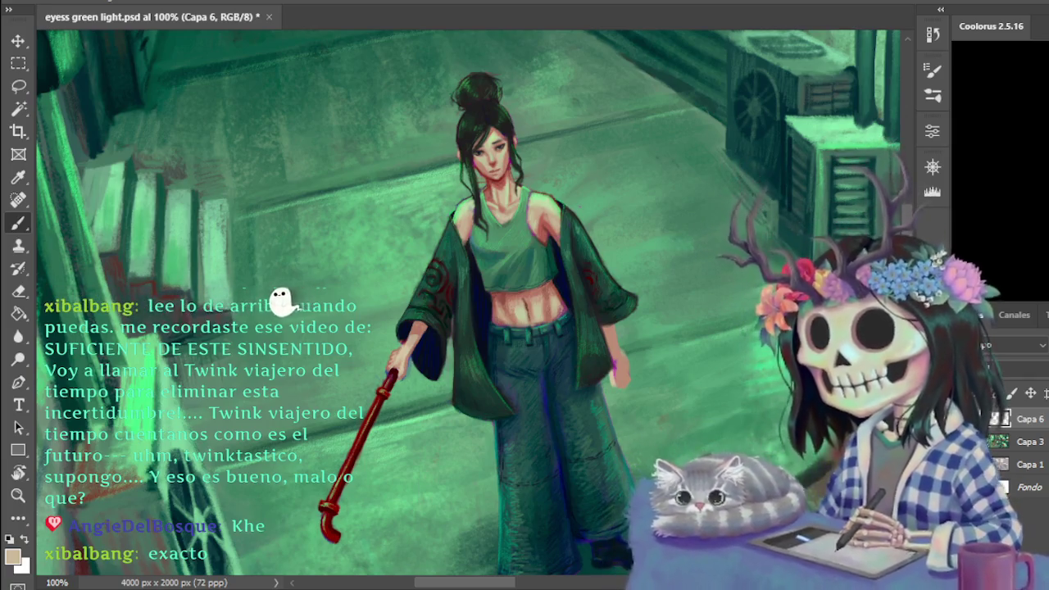
key(ctrl+plus)
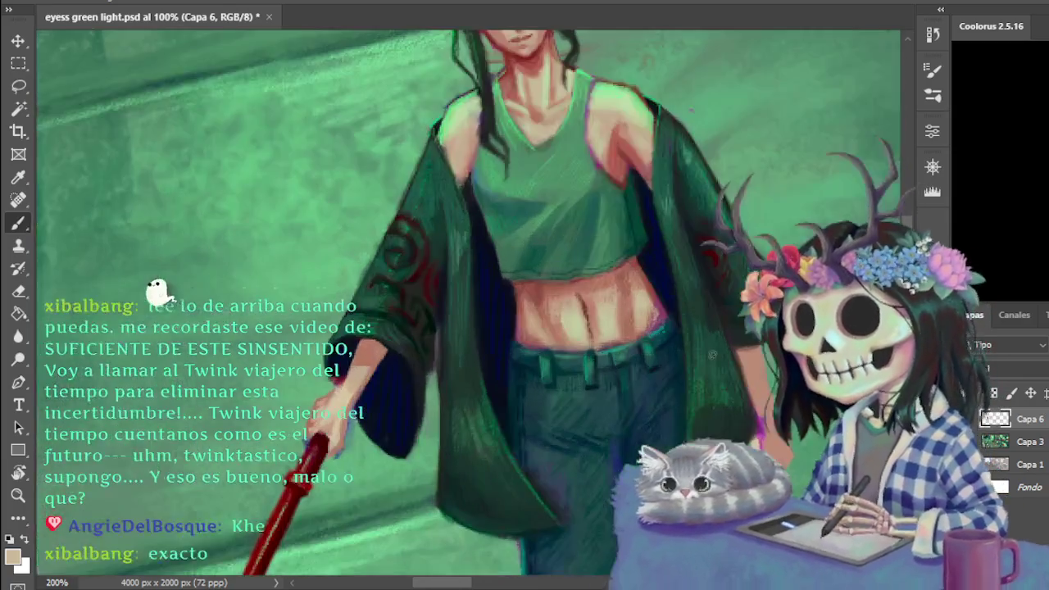
drag(460, 583, 471, 584)
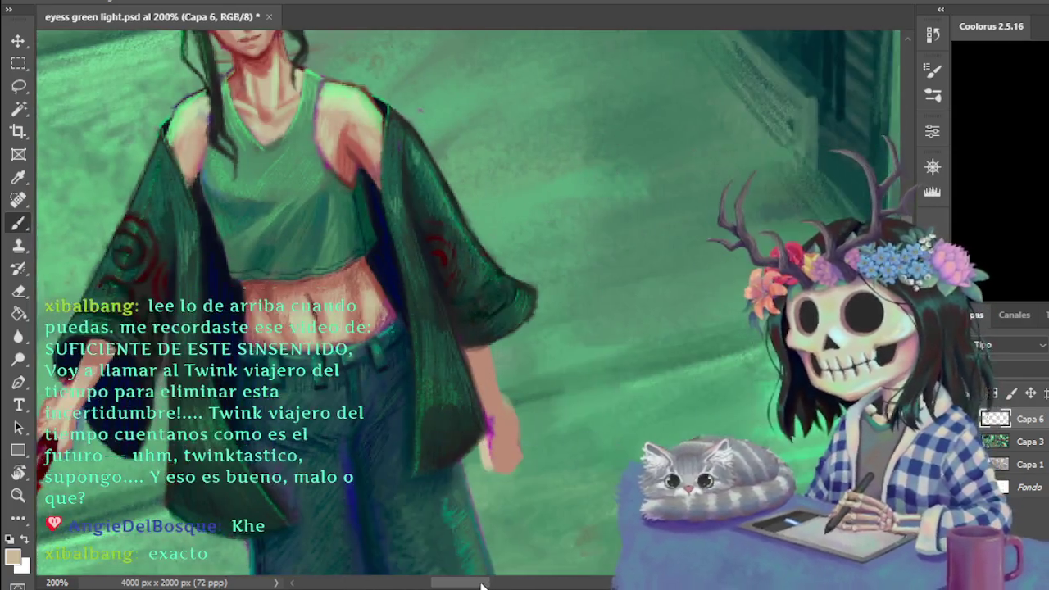
- Paint a thin red band around the wrist of the free hand
drag(479, 523, 490, 531)
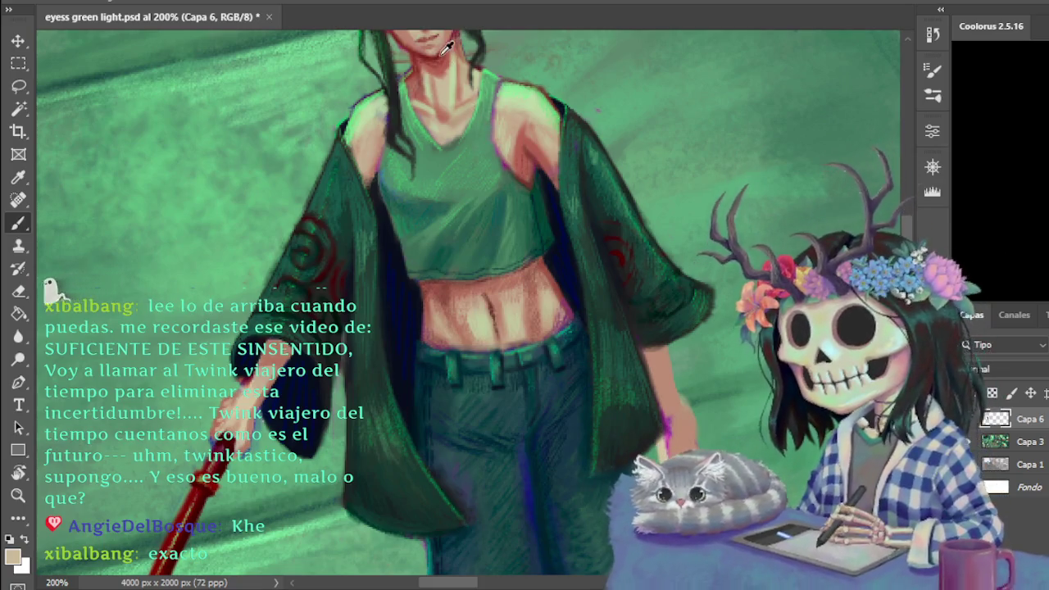
alt+click(410, 63)
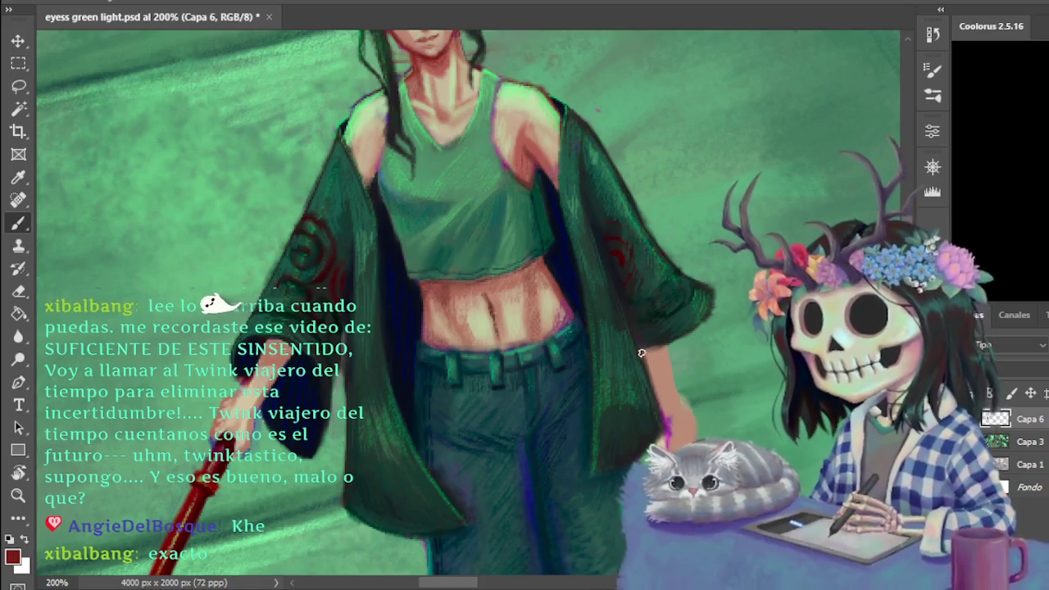
drag(645, 355, 665, 353)
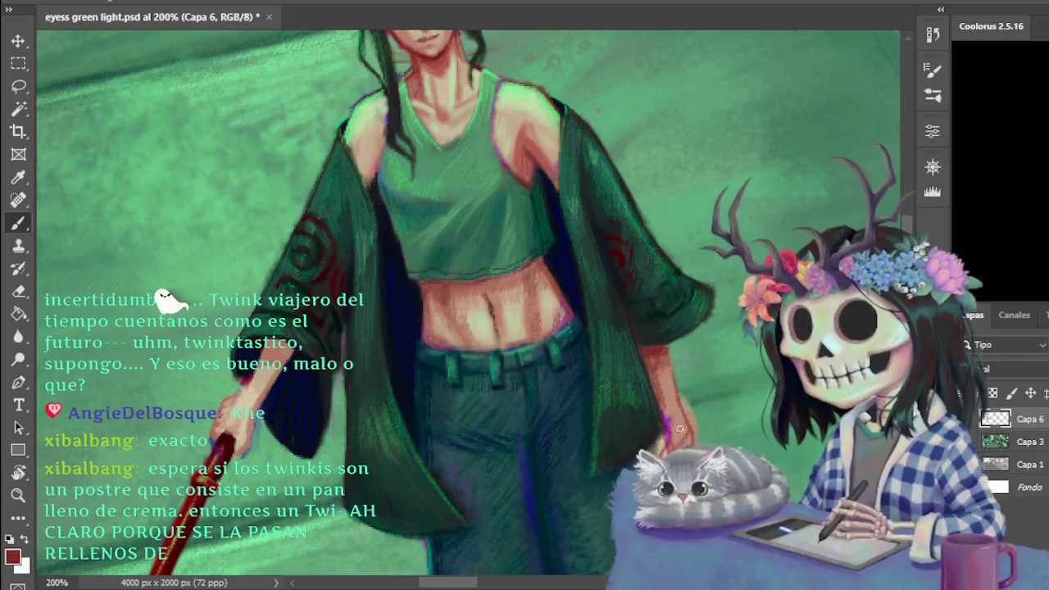
- Check the figure in the alley, zoom close on the hand, and erase stray strokes
scroll(467, 303, down, 3)
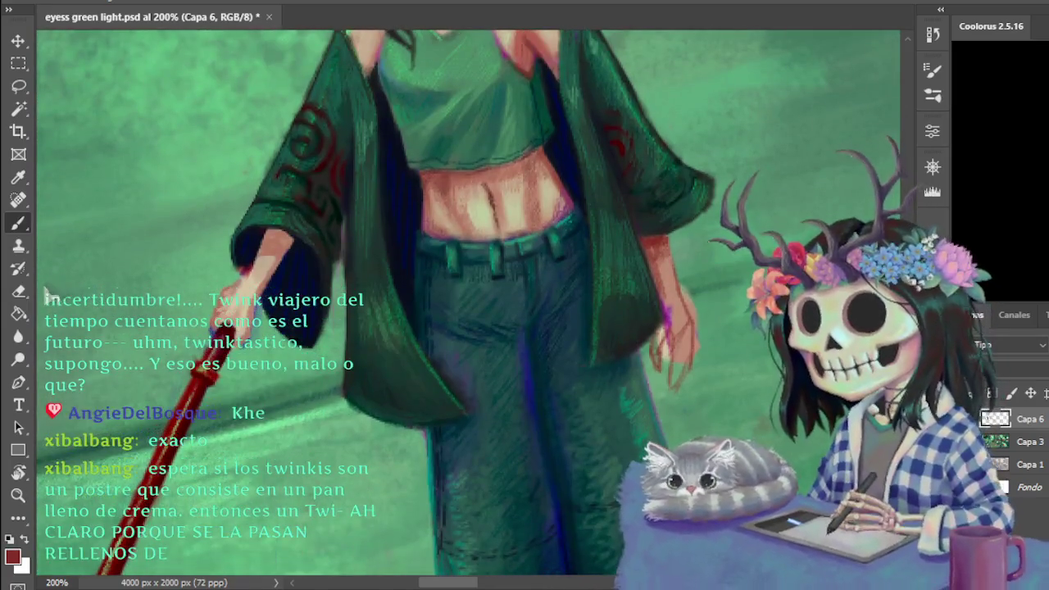
key(ctrl+minus)
key(ctrl+minus)
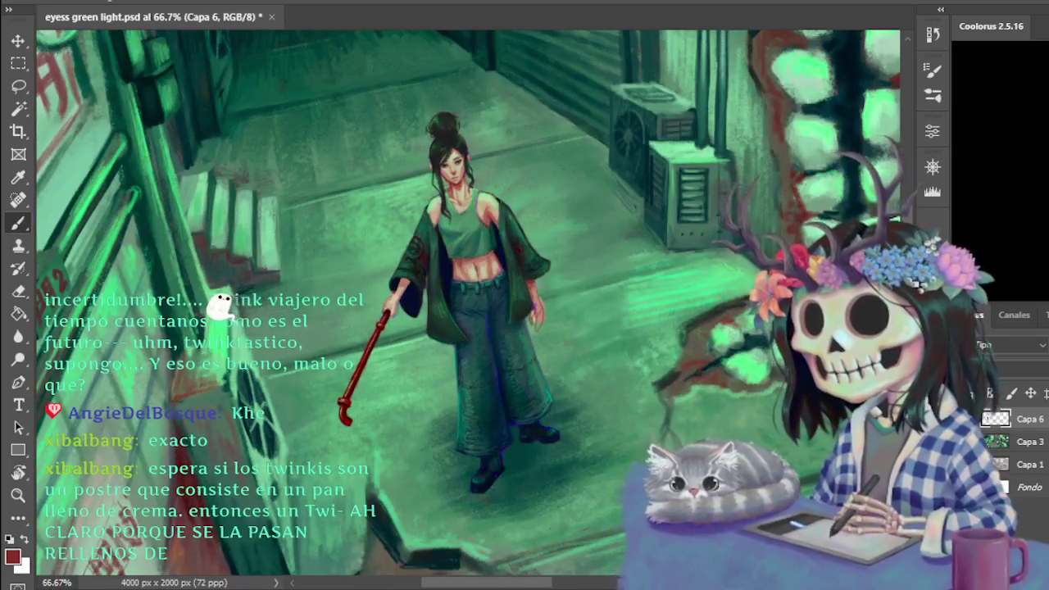
key(ctrl+plus)
key(ctrl+plus)
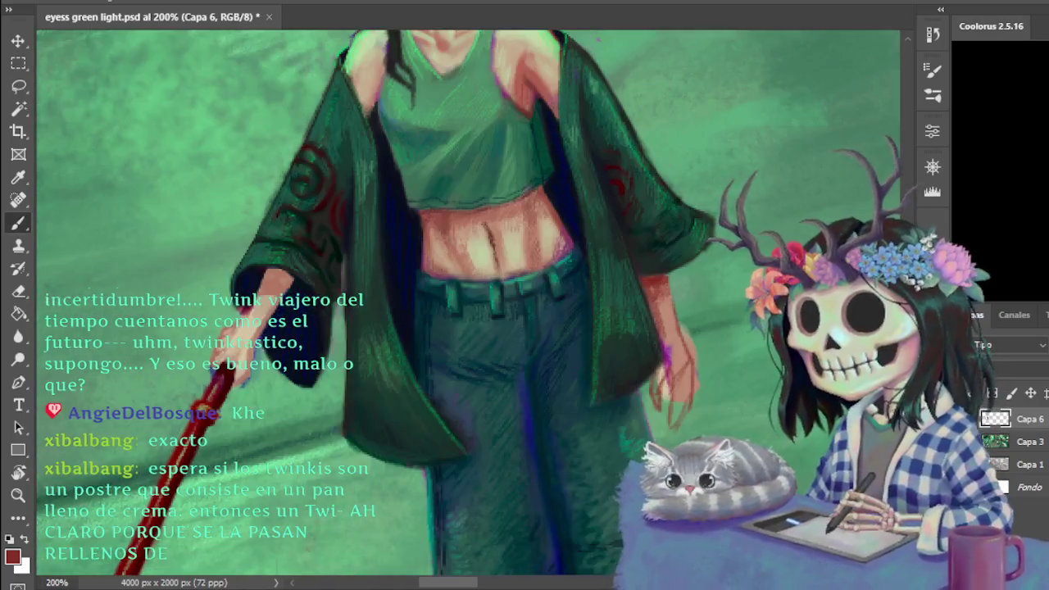
drag(57, 291, 295, 295)
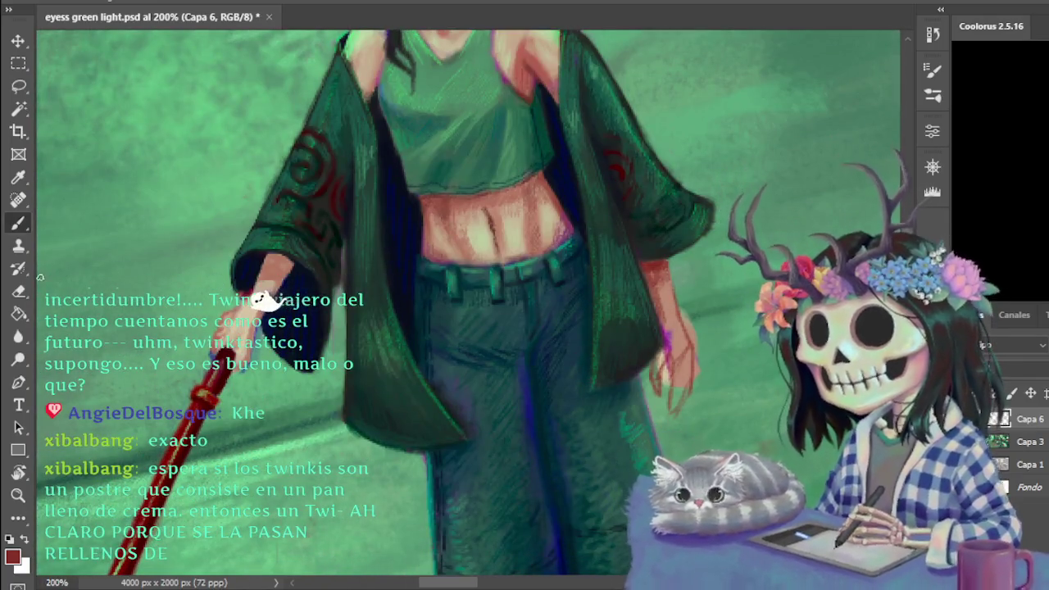
key(e)
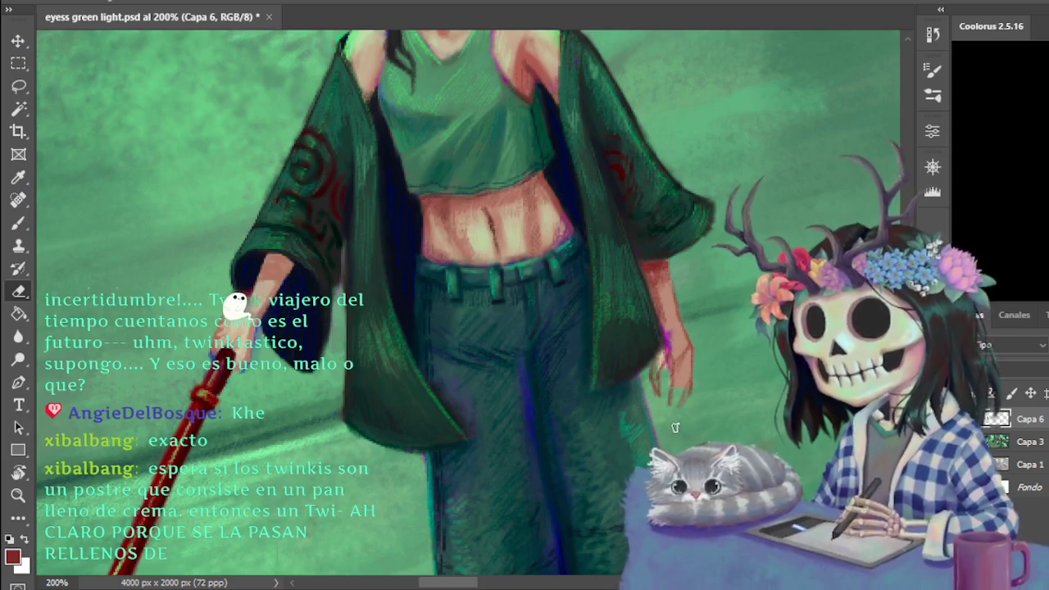
key(b)
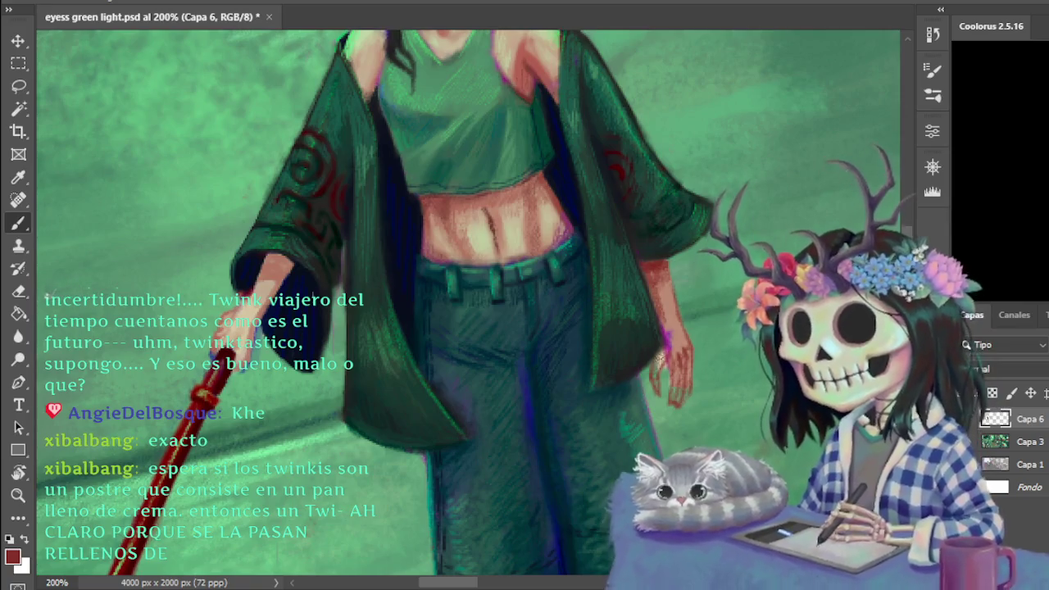
- Define the free hand's fingers with sampled pinkish, magenta, reddish-brown and peach skin tones
alt+click(665, 361)
alt+click(663, 342)
alt+click(670, 288)
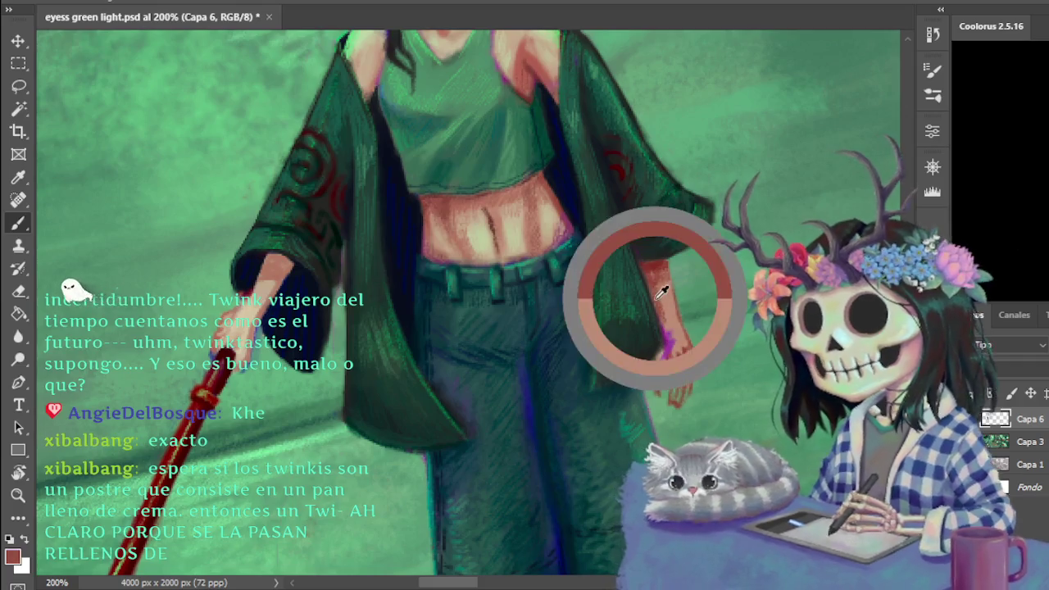
alt+click(660, 286)
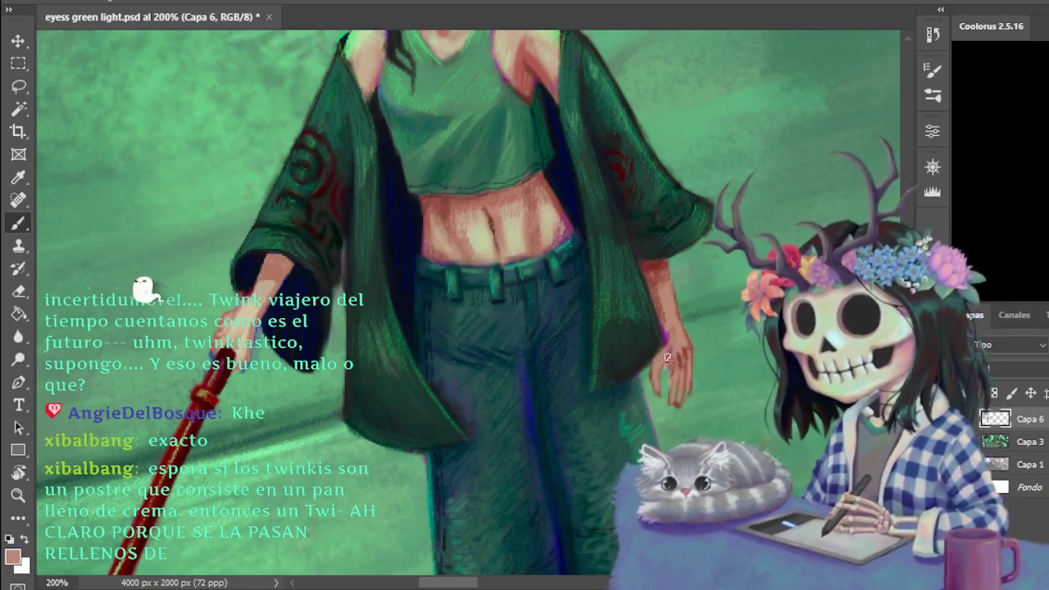
alt+click(659, 291)
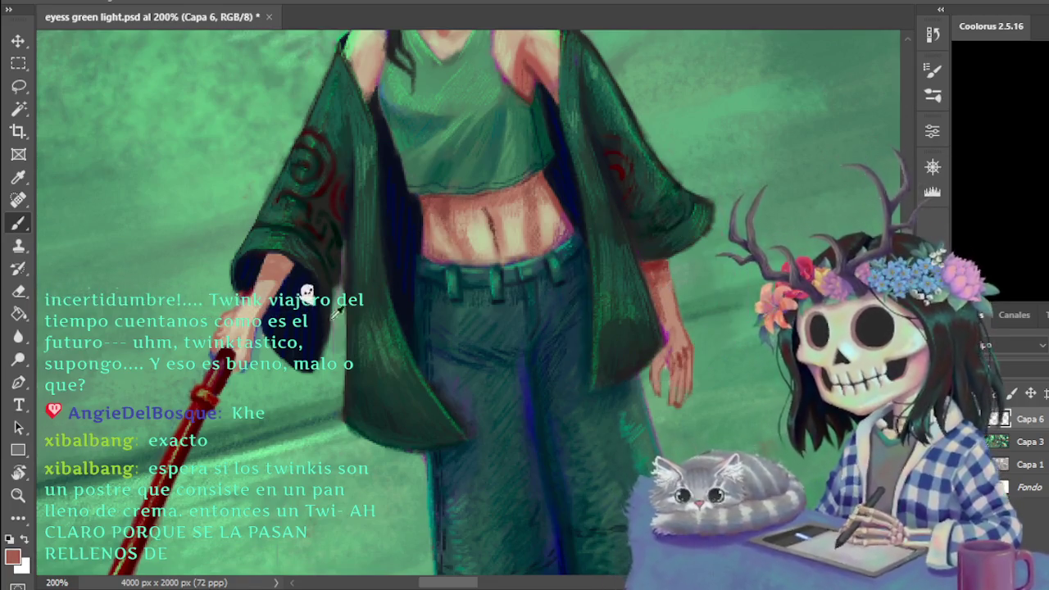
alt+click(480, 217)
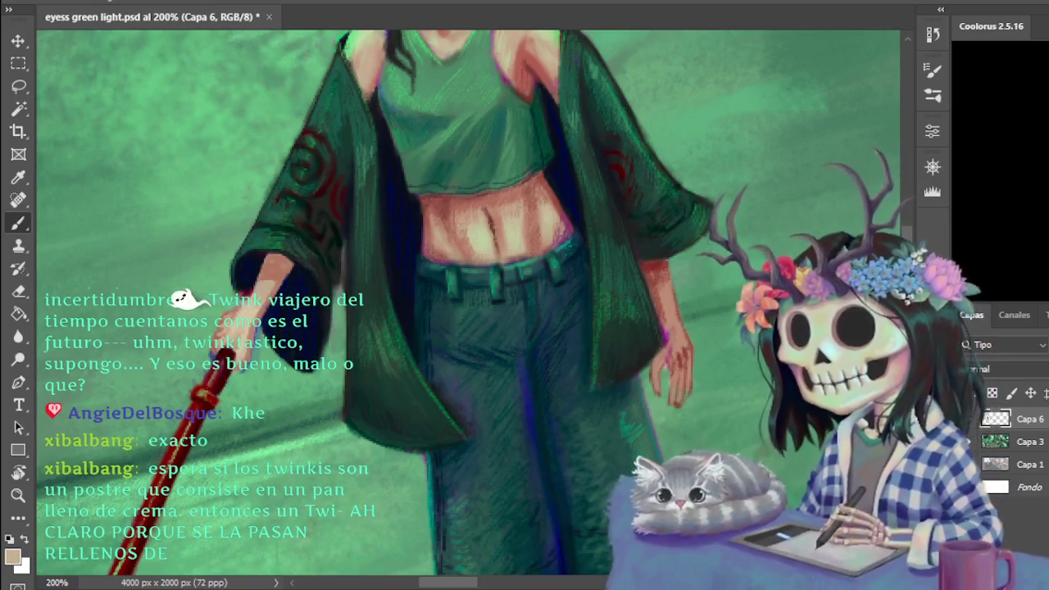
scroll(489, 140, up, 5)
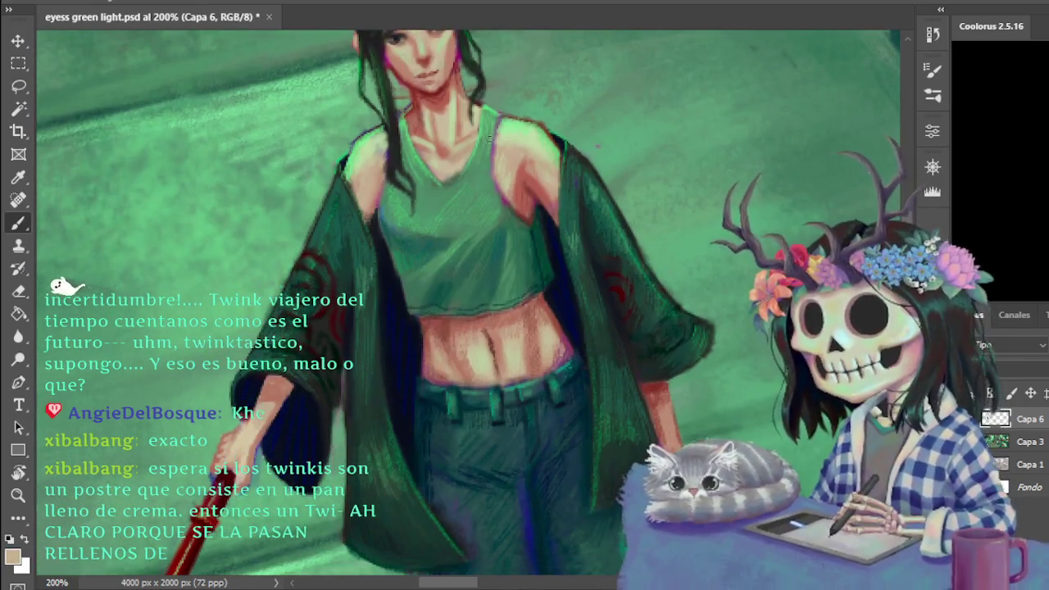
- Shade shoulders, neck and upper torso with pale green-beige, skin and red tones, erasing touch-ups
alt+click(513, 157)
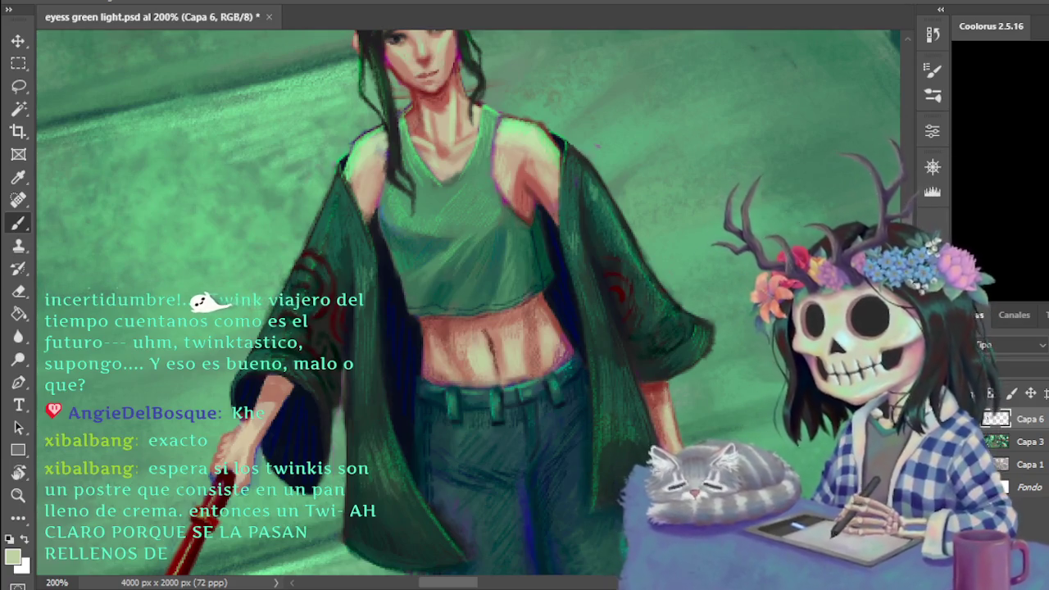
key(e)
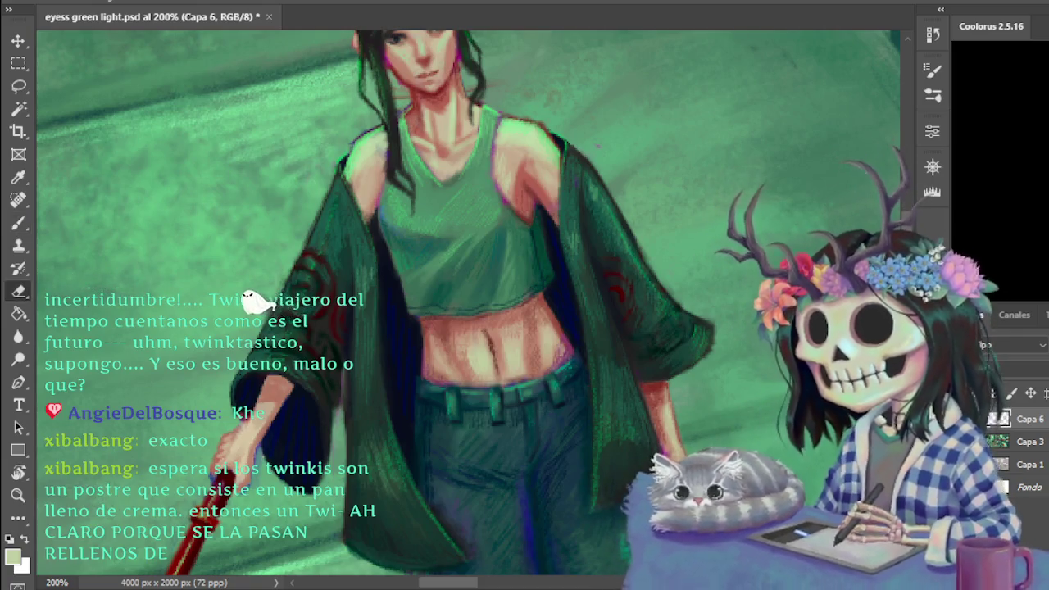
key(b)
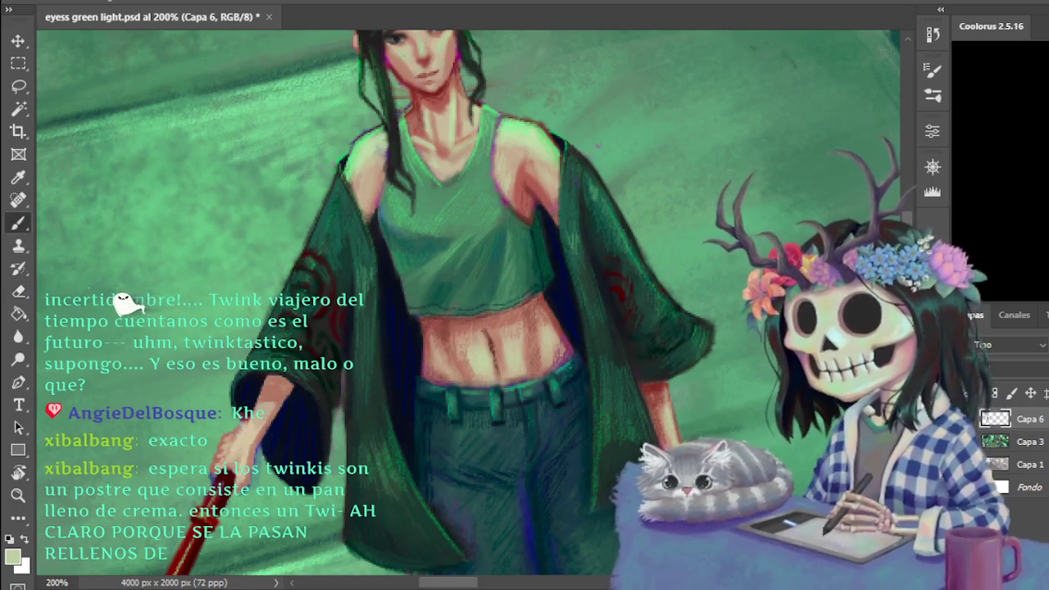
alt+click(249, 421)
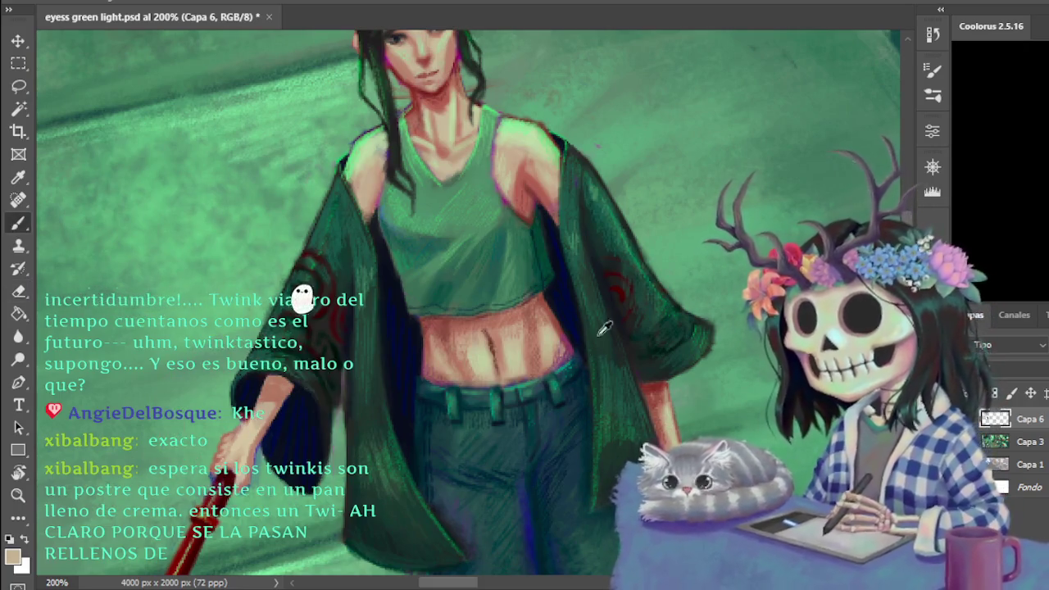
alt+click(434, 102)
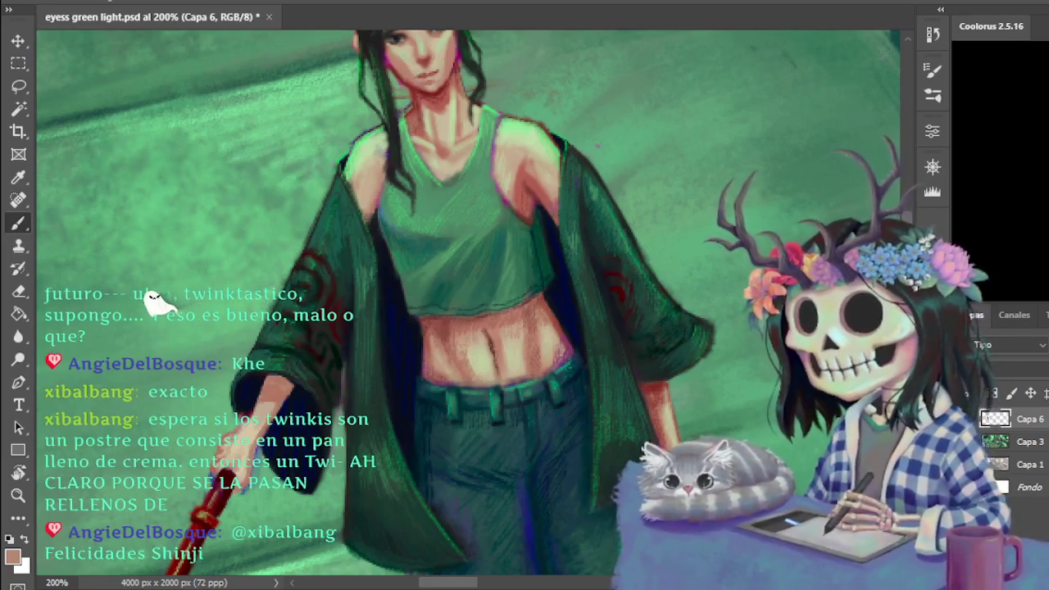
key(e)
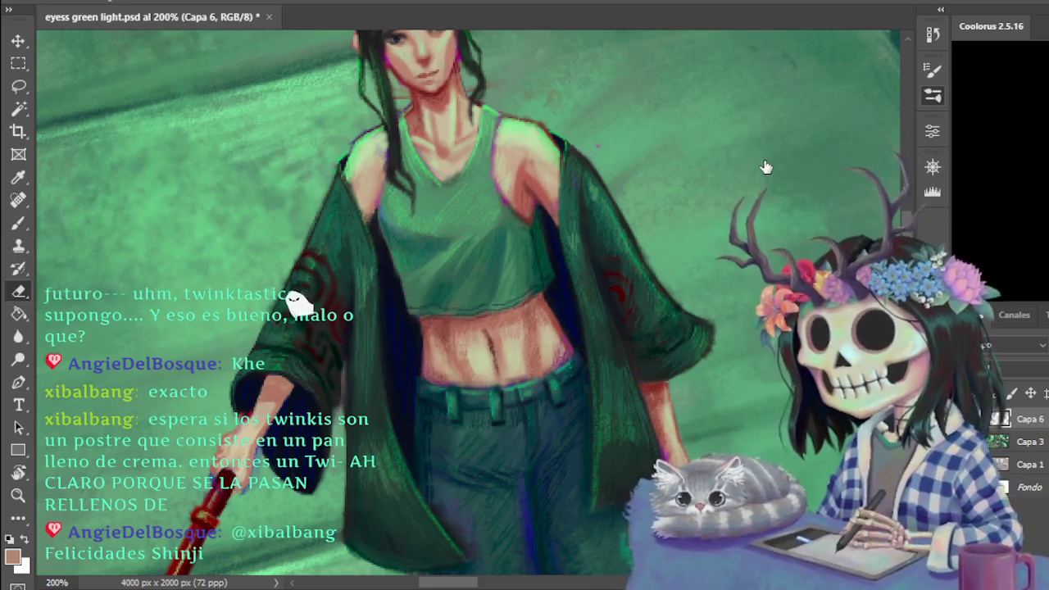
key(b)
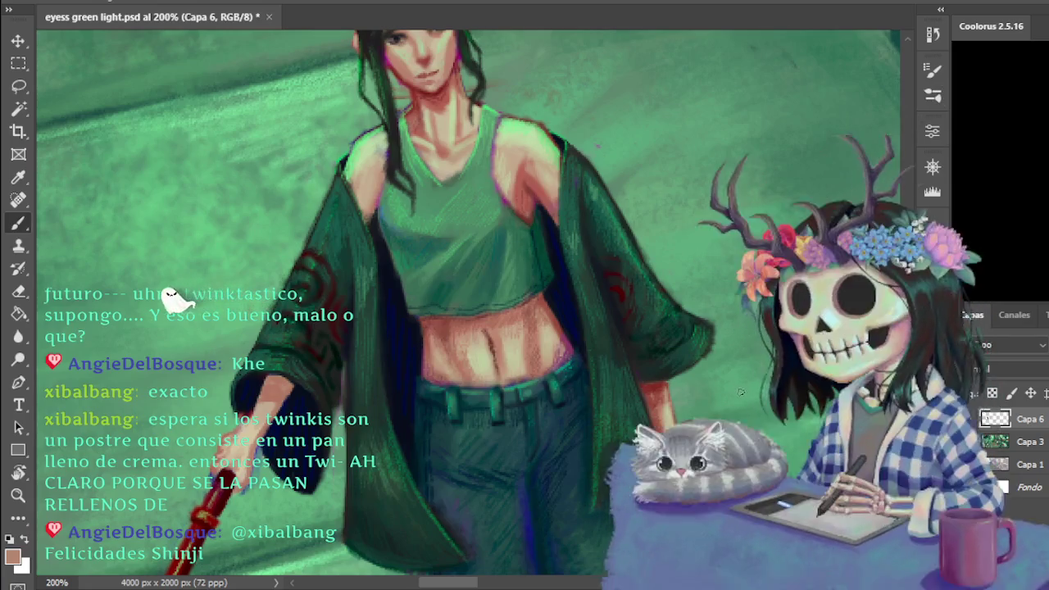
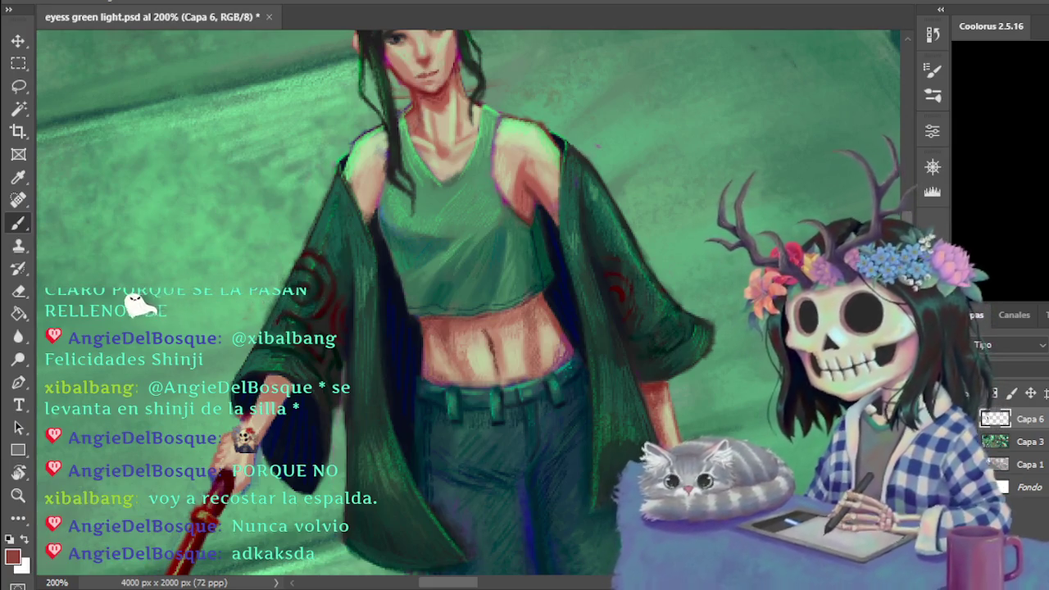
- Shade the bare midriff at 300% zoom with sampled light peach and pinkish-brown skin tones
alt+click(491, 344)
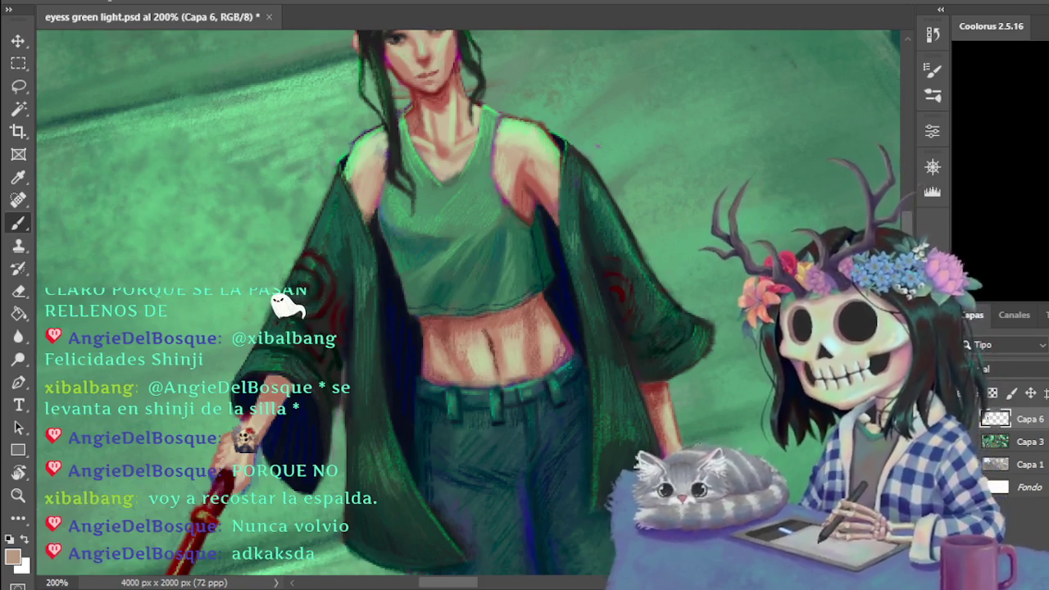
scroll(671, 371, down, 3)
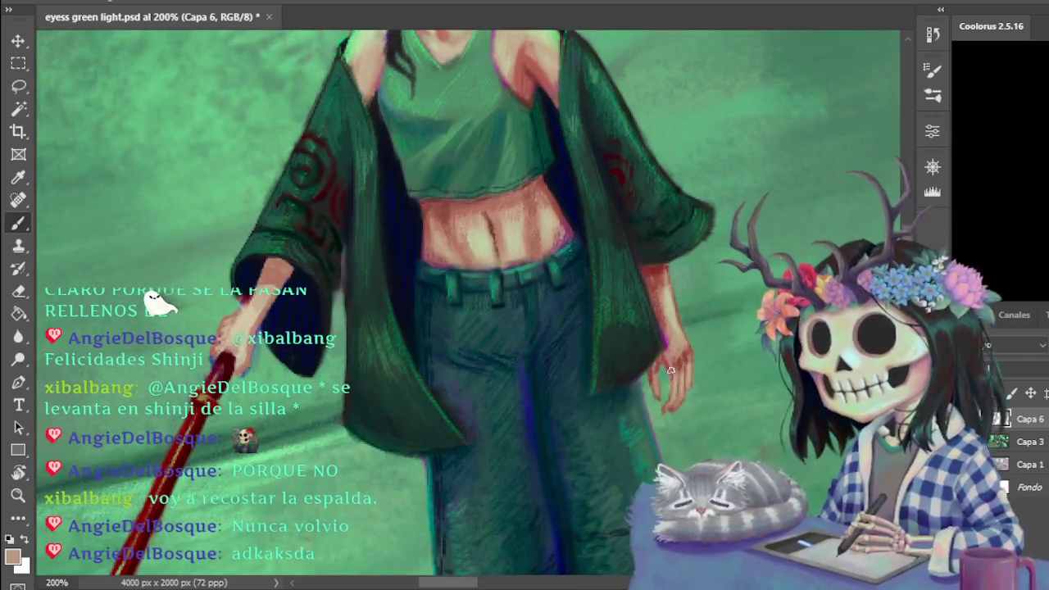
key(ctrl+plus)
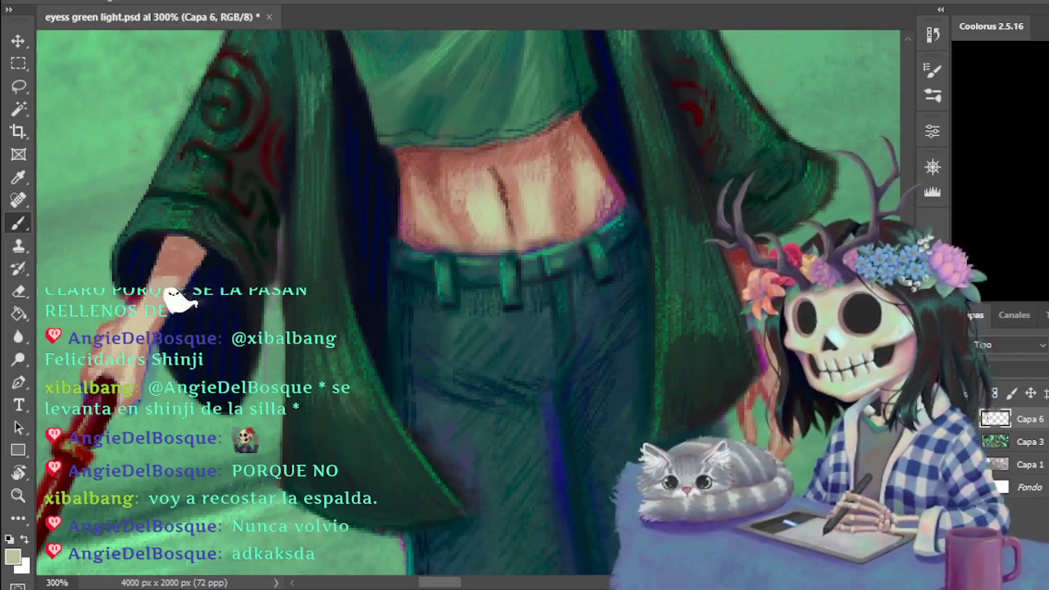
alt+click(778, 391)
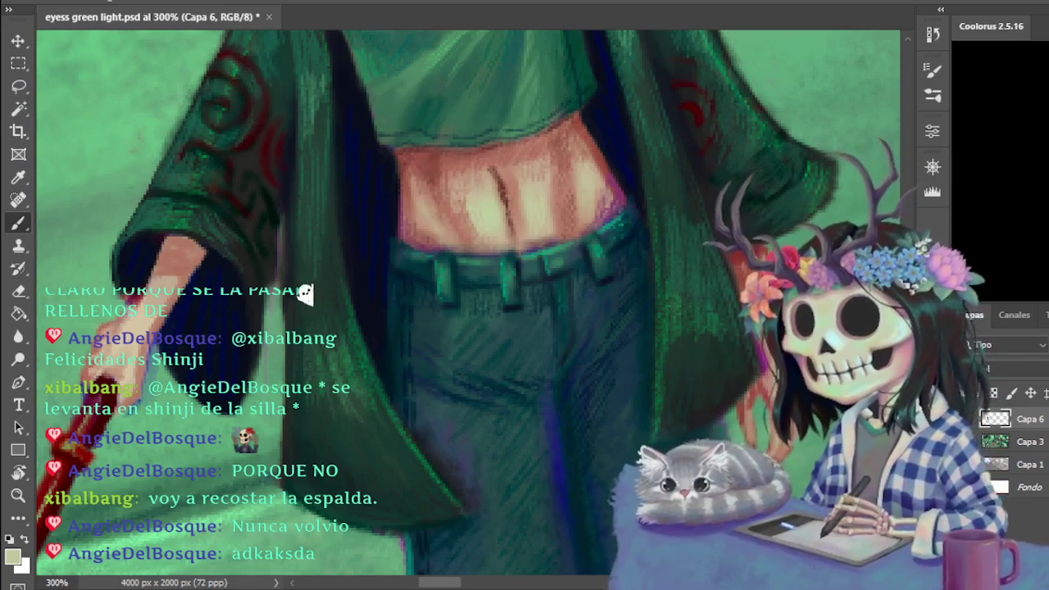
key(e)
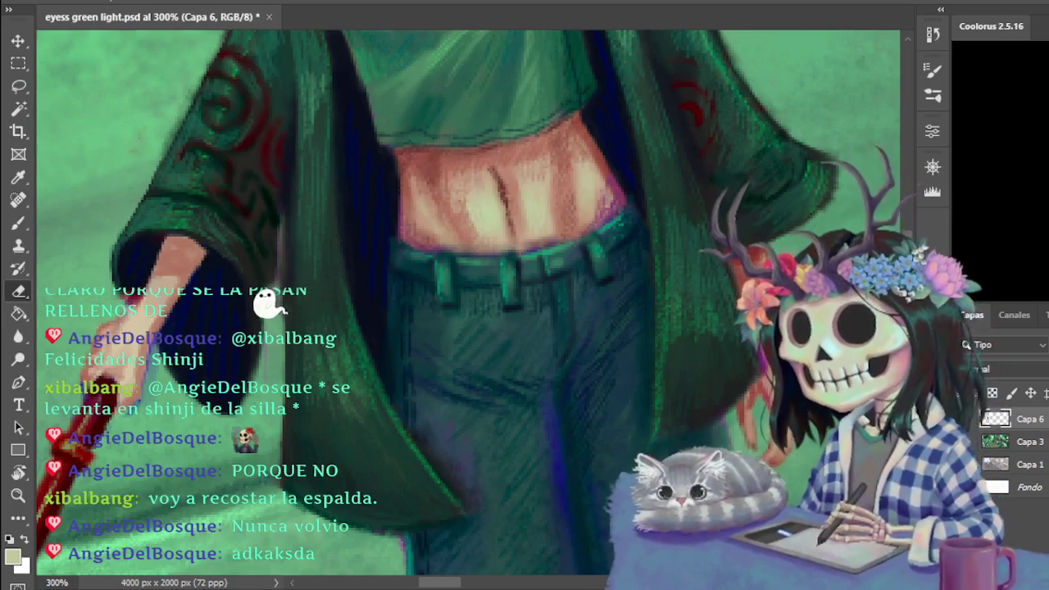
key(ctrl+minus)
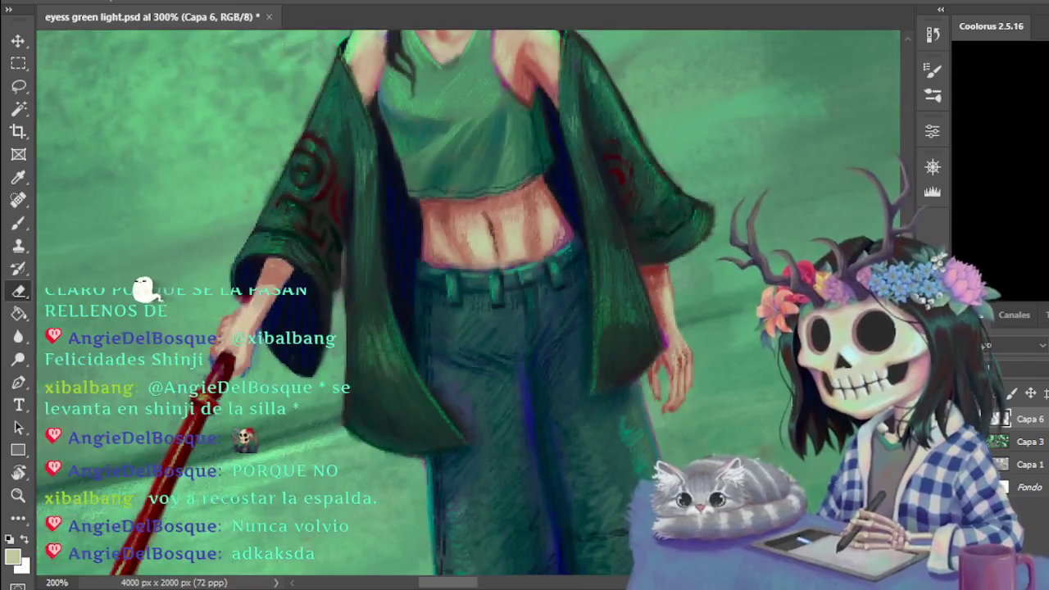
- Zoom out to review the whole alley scene, then zoom back to 200% on the torso
key(ctrl+minus)
key(ctrl+minus)
key(ctrl+minus)
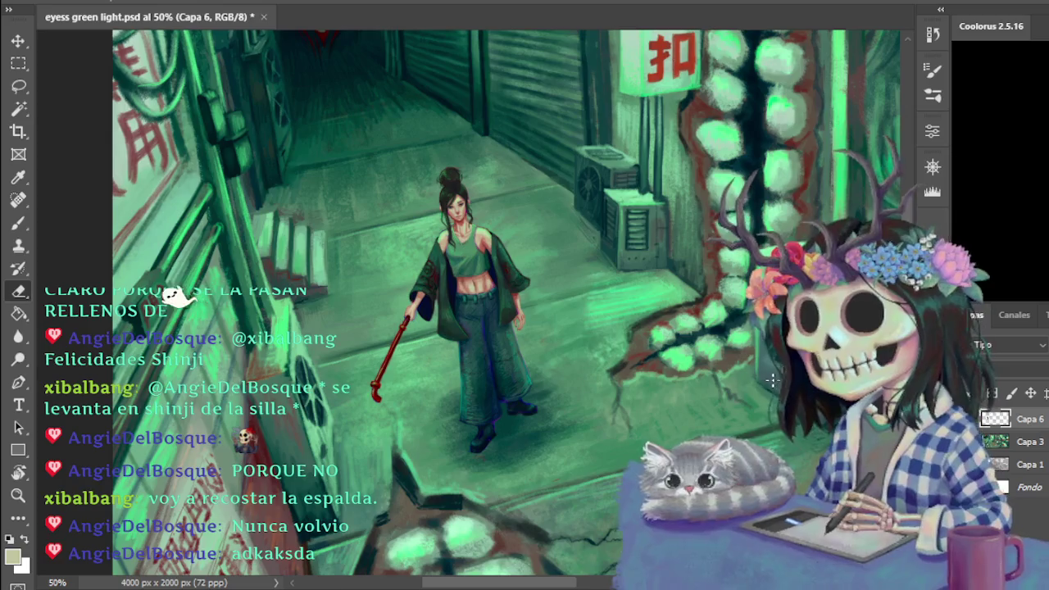
key(ctrl+plus)
key(ctrl+plus)
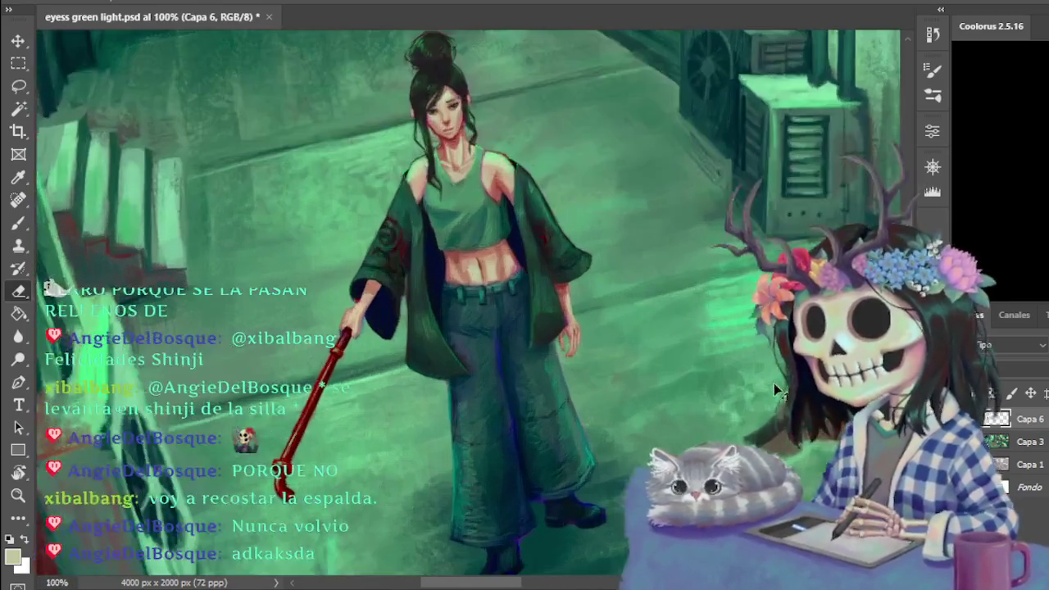
key(ctrl+plus)
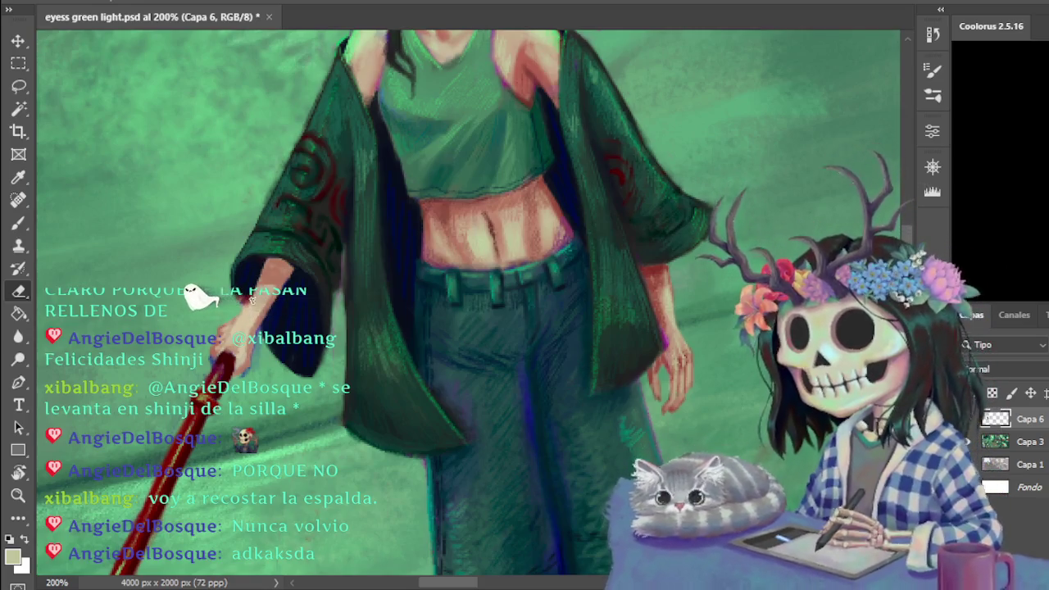
- Paint the arms with sampled black, pinkish and light peach skin tones
key(b)
alt+click(249, 286)
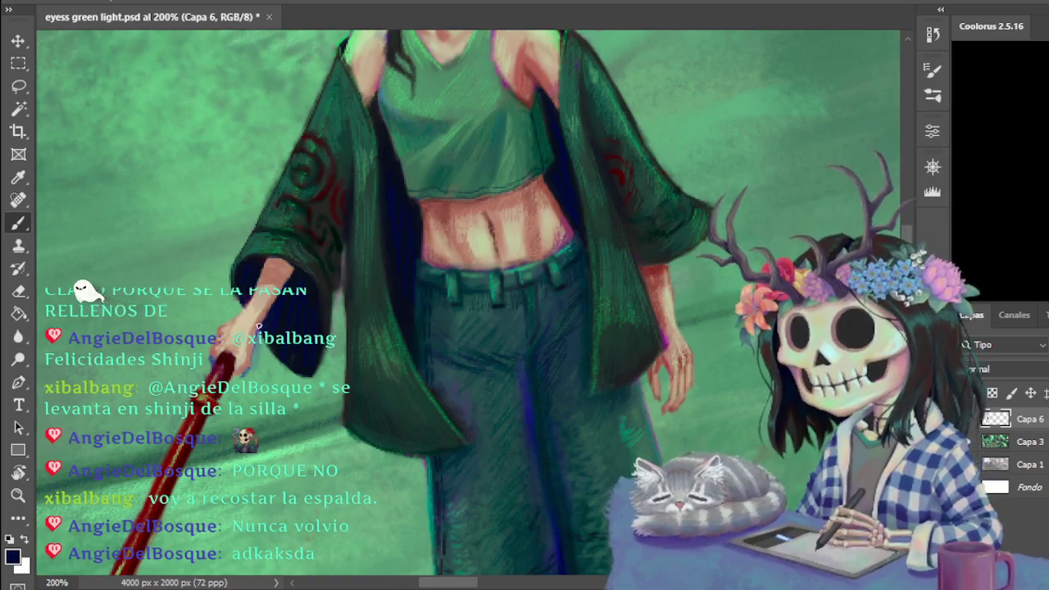
alt+click(259, 316)
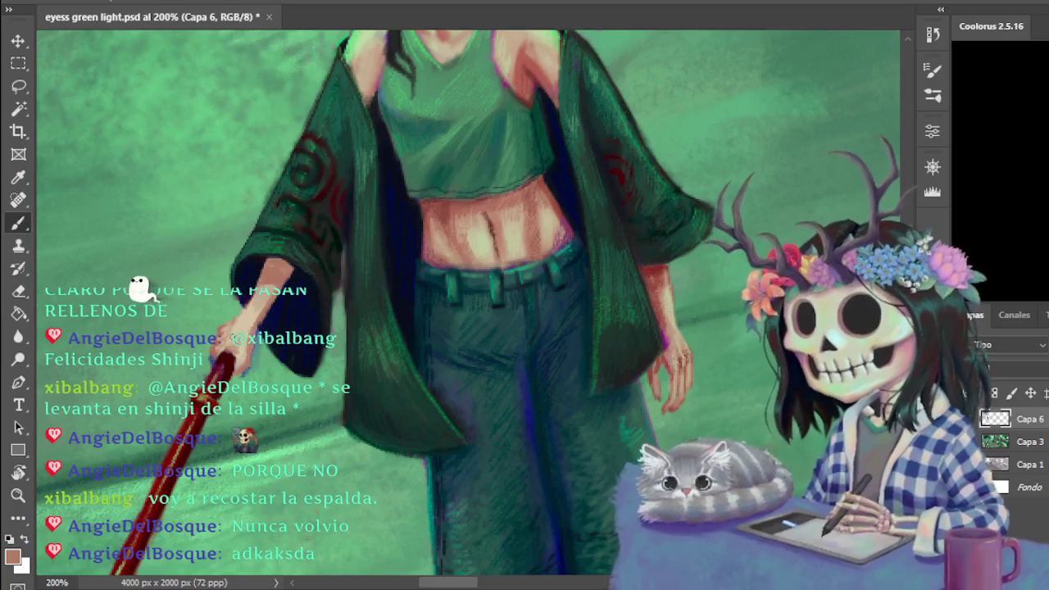
alt+click(235, 321)
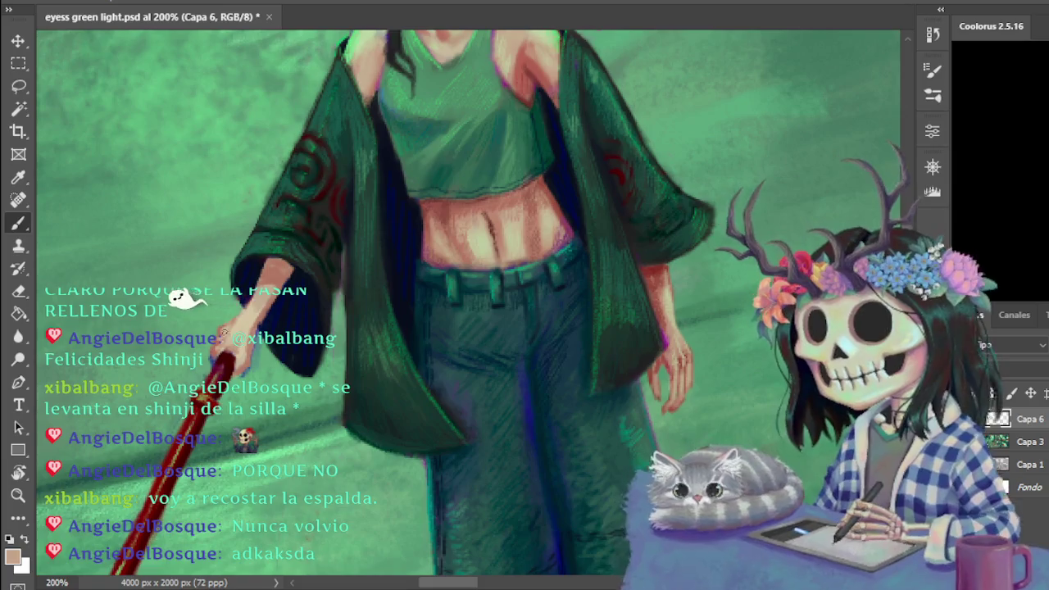
key(ctrl+plus)
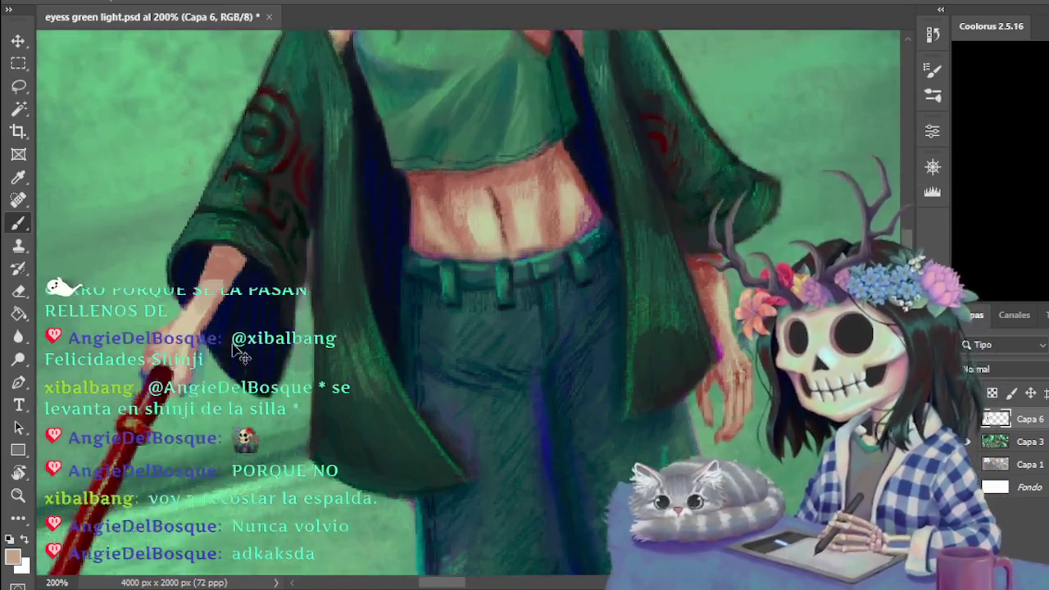
- At 300%, repaint the hand and forearm gripping the red cane with a skin tone sampled from the hand
drag(421, 584, 449, 584)
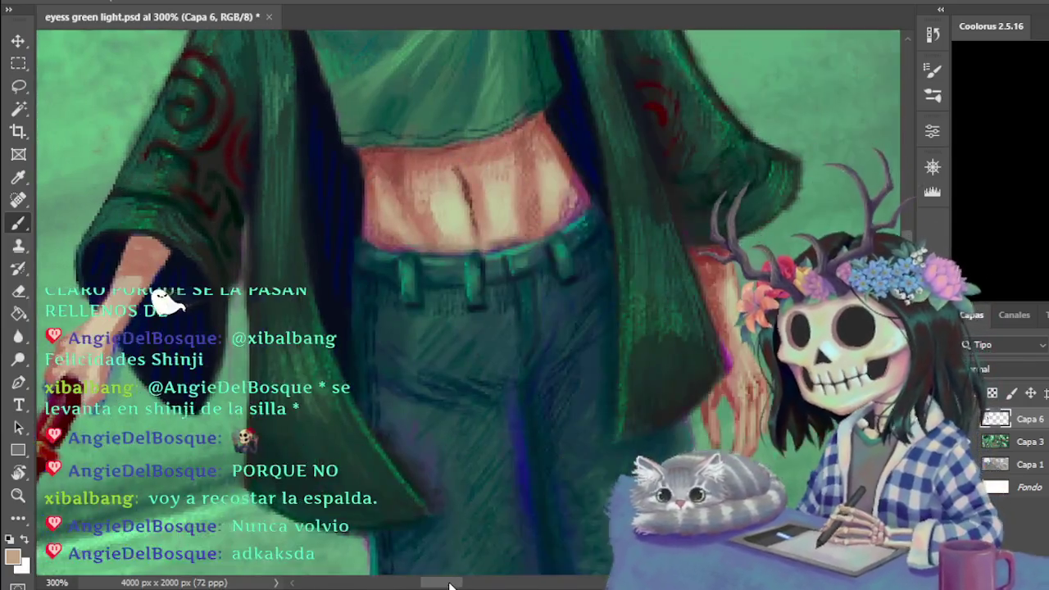
drag(16, 220, 335, 327)
key(e)
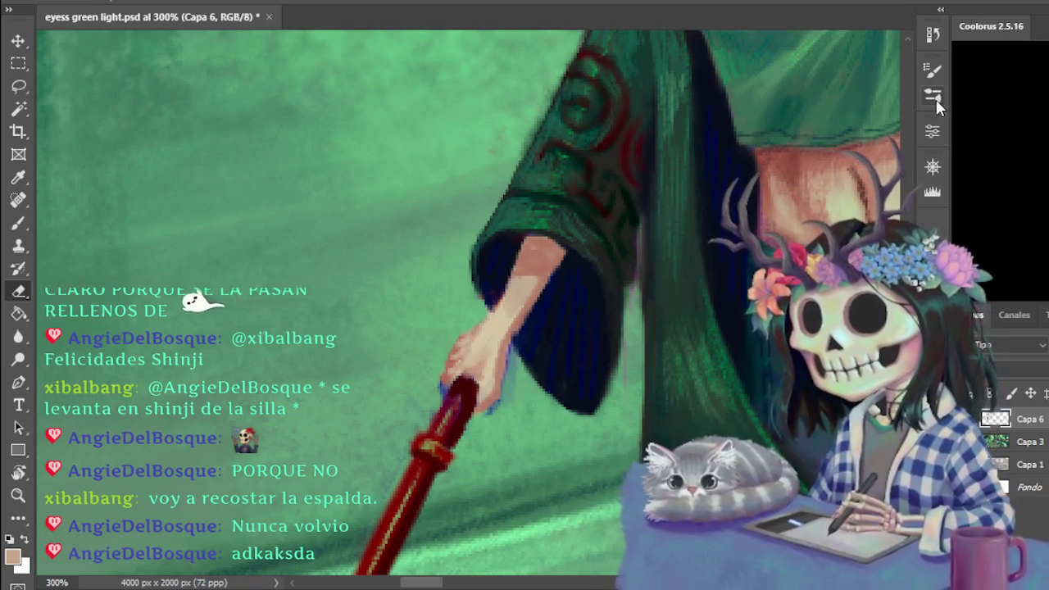
key(b)
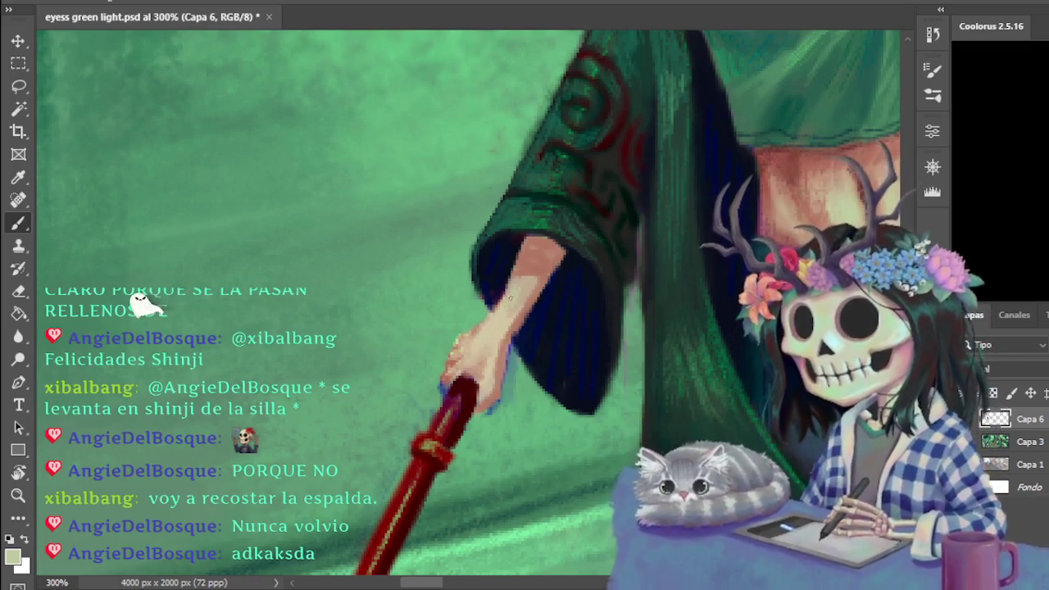
alt+click(528, 281)
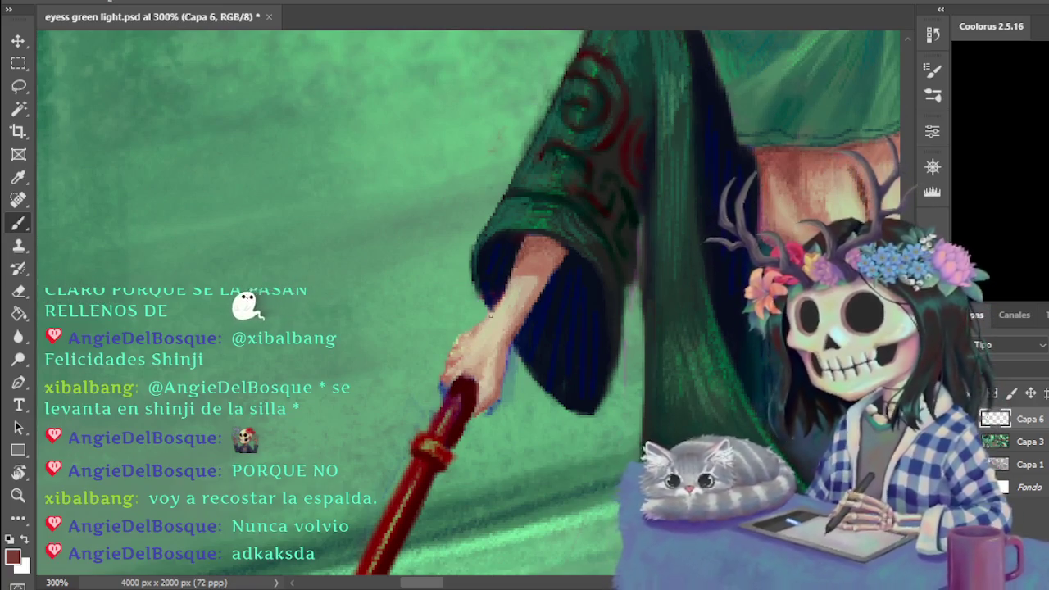
key(ctrl+minus)
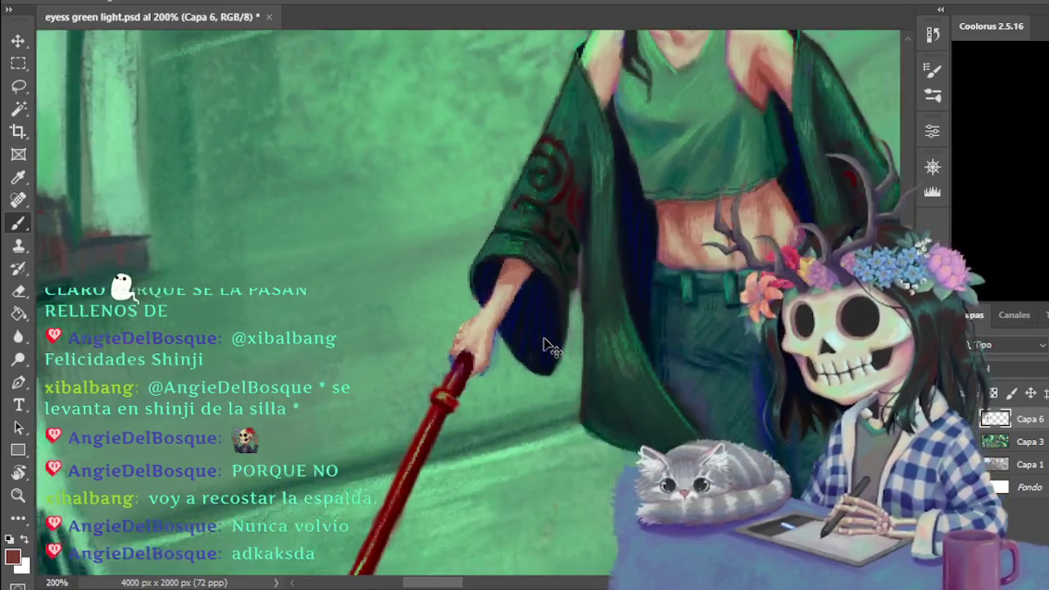
key(ctrl+minus)
key(ctrl+minus)
key(ctrl+plus)
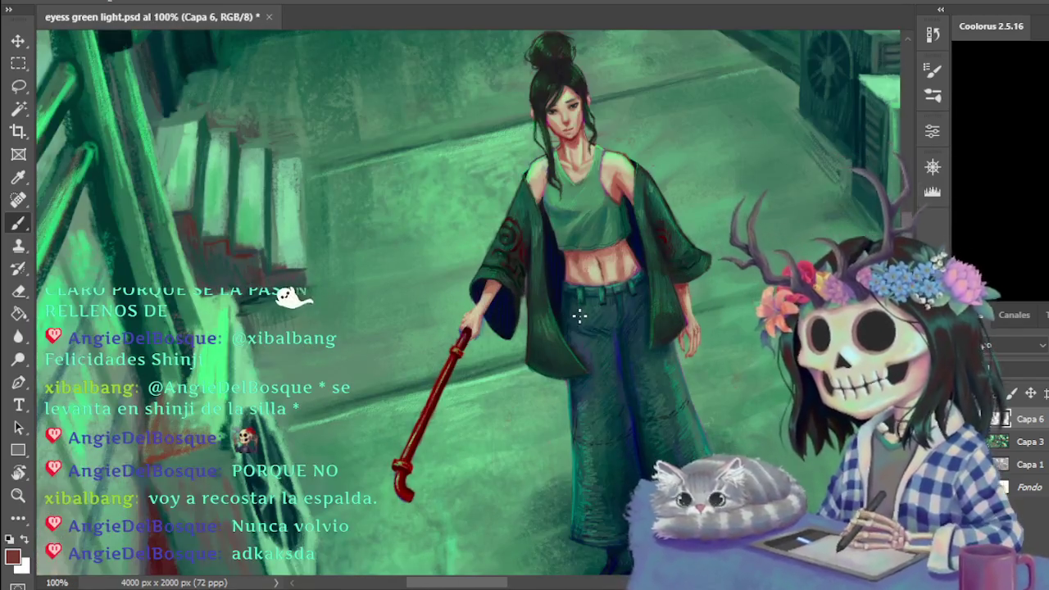
mouse_move(502, 587)
mouse_down()
mouse_move(518, 586)
mouse_move(508, 569)
mouse_up()
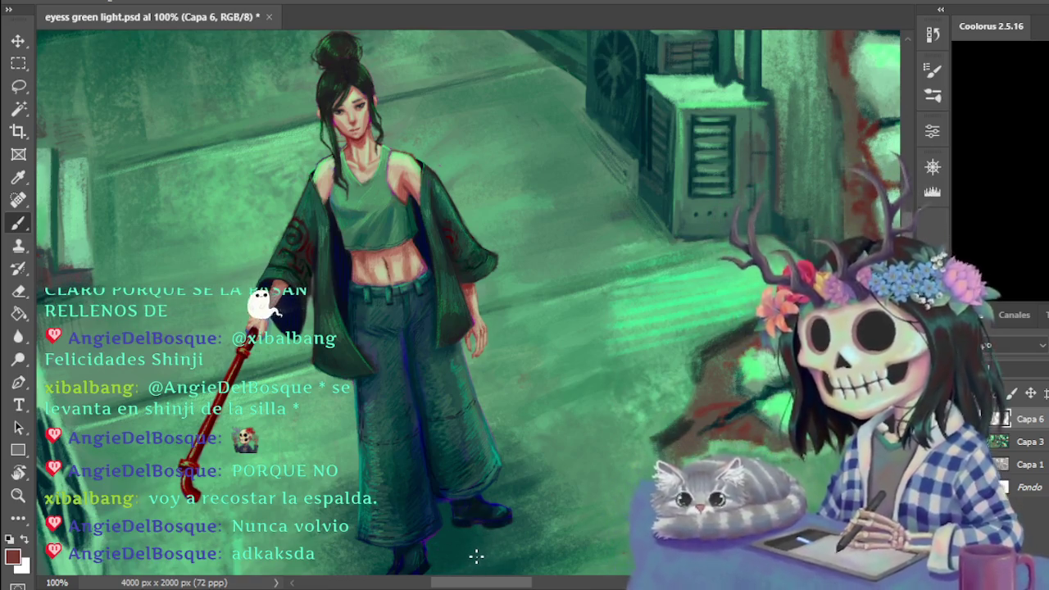
key(ctrl+plus)
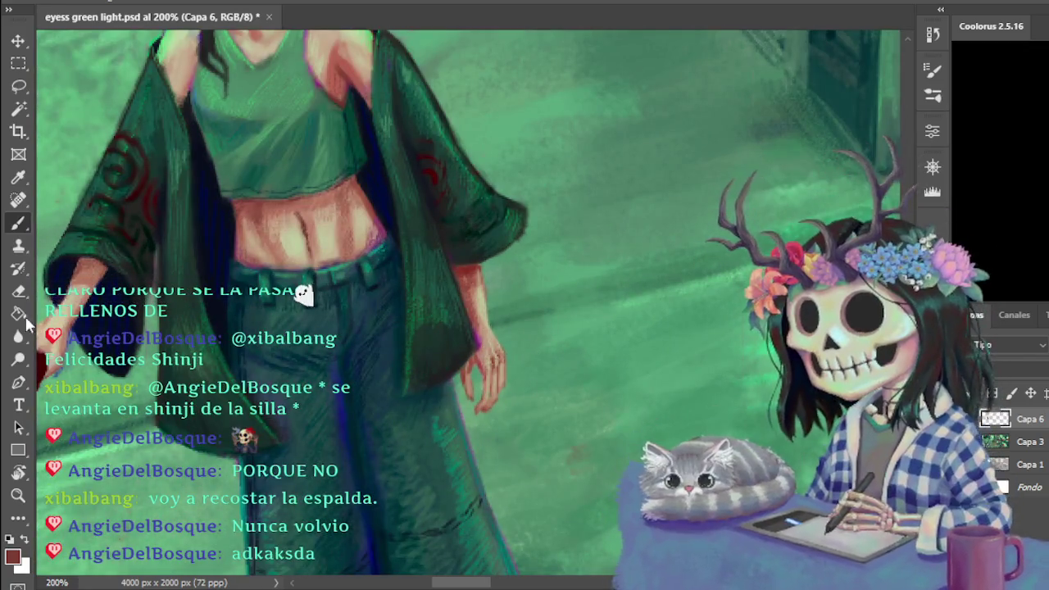
key(e)
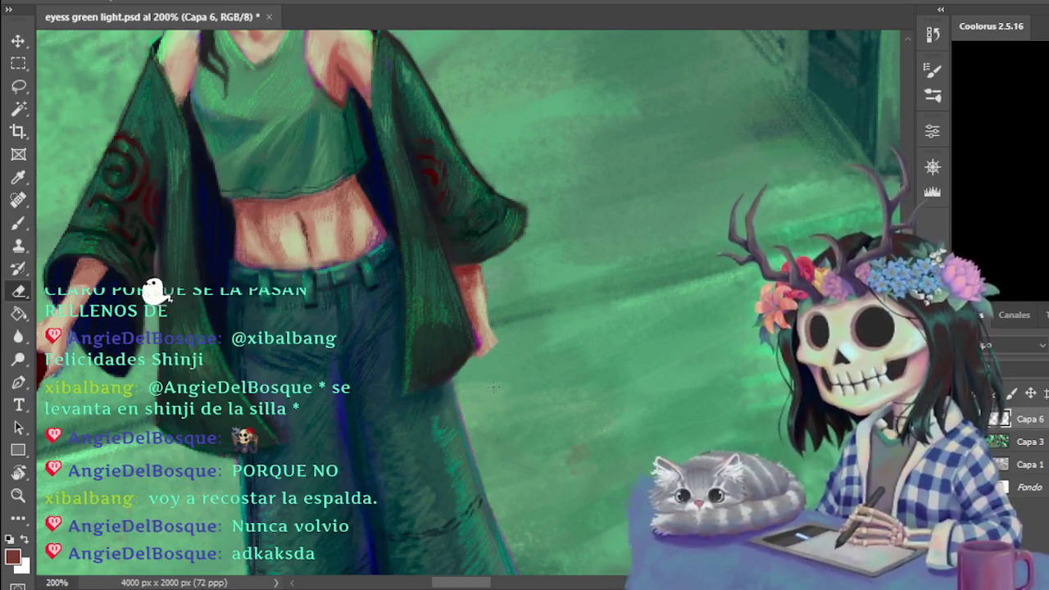
key(b)
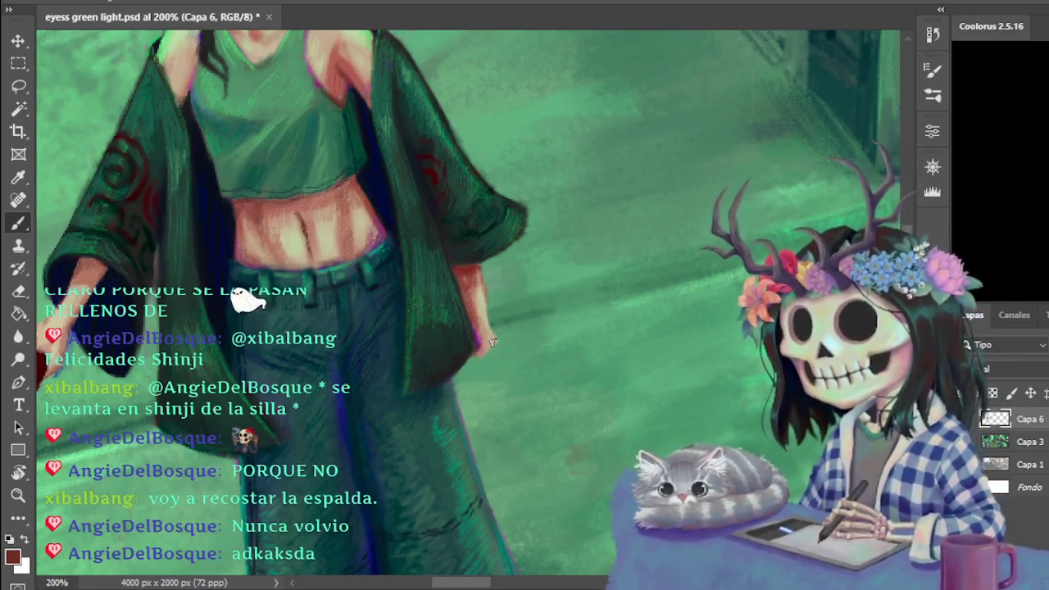
drag(491, 342, 507, 363)
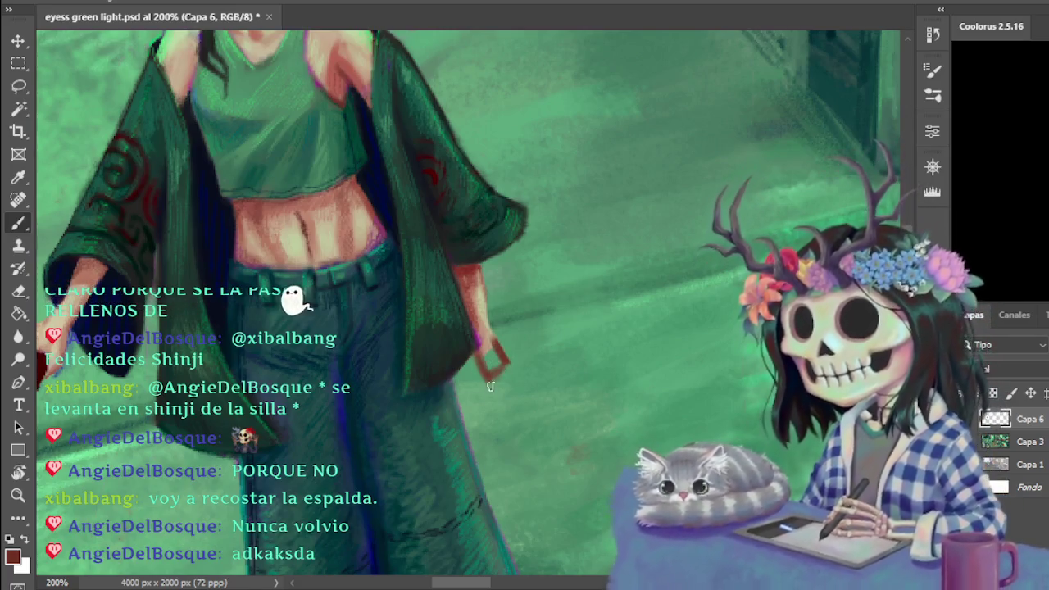
- Extend and thicken the red-brown shape beside the lowered hand, then check it against the whole scene
drag(492, 371, 489, 405)
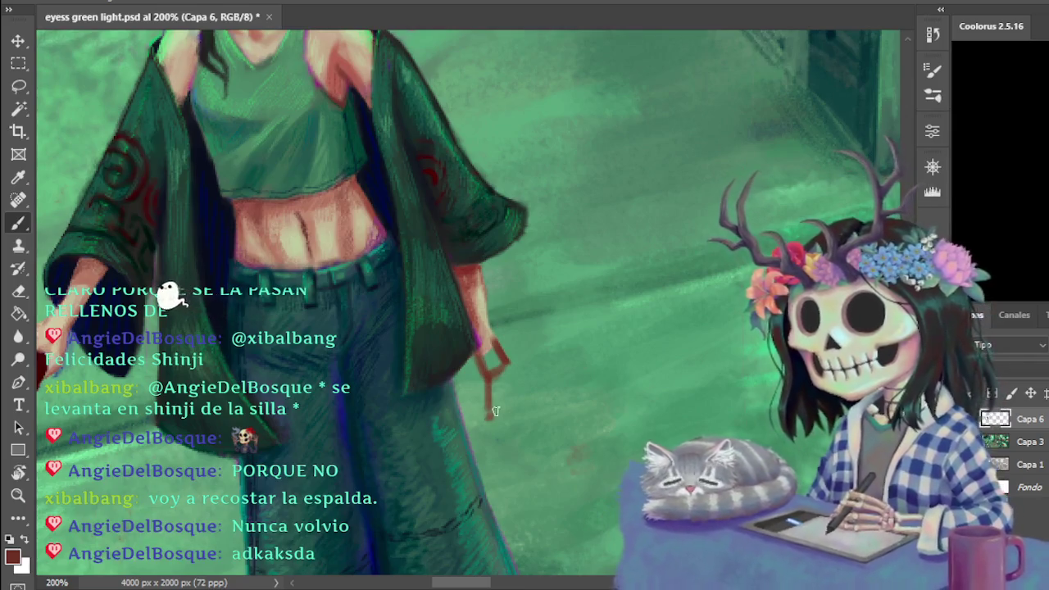
drag(503, 360, 492, 412)
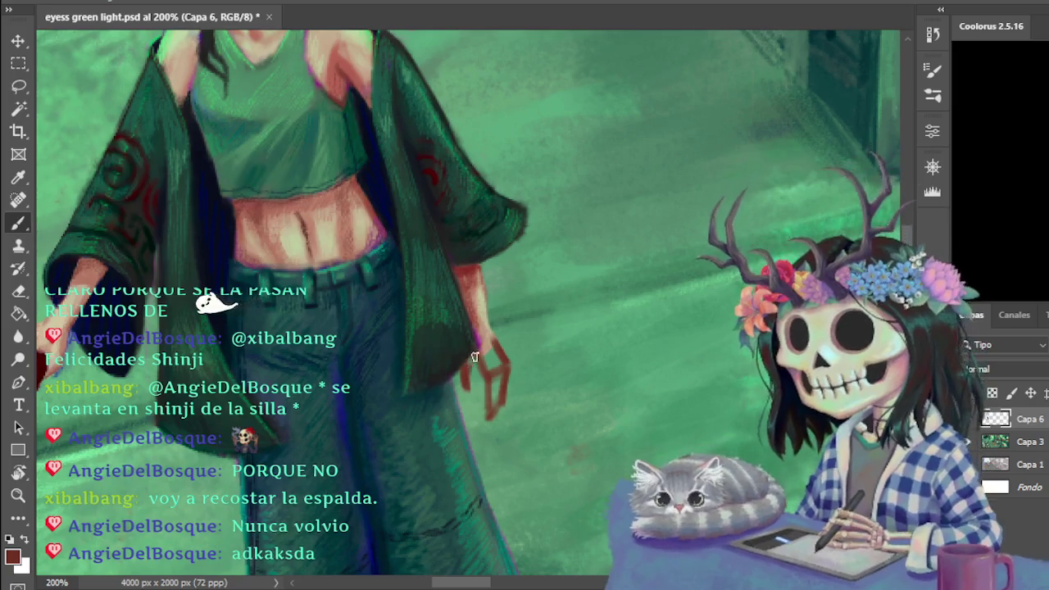
key(ctrl+minus)
key(ctrl+minus)
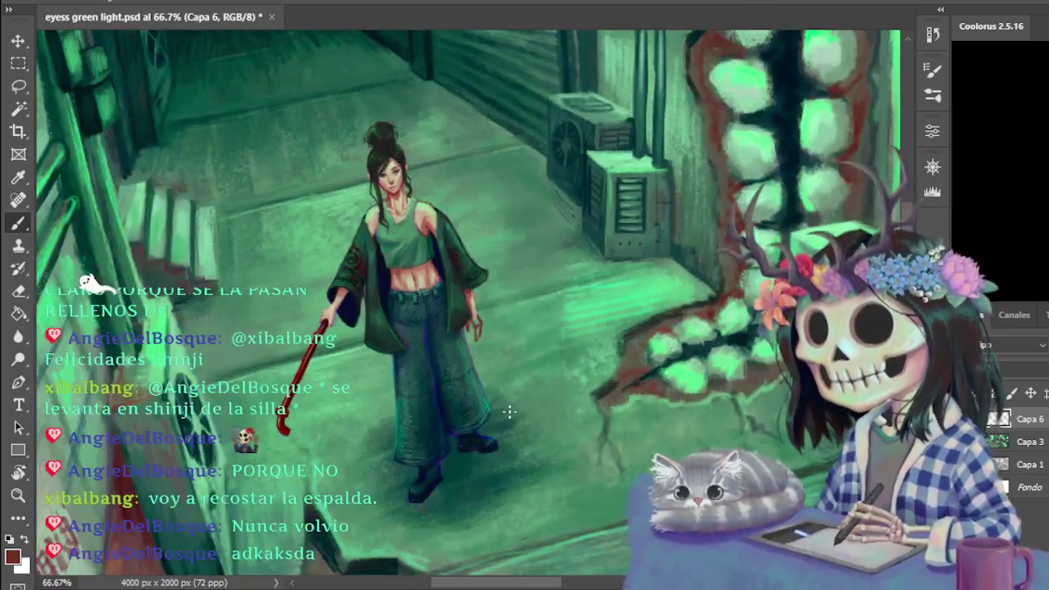
key(ctrl+plus)
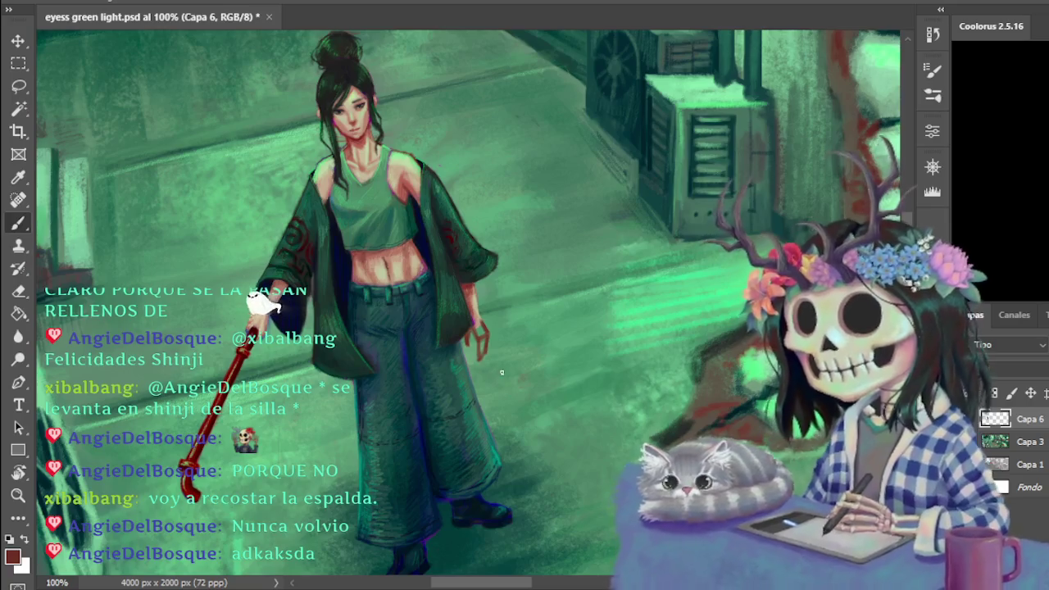
key(ctrl+plus)
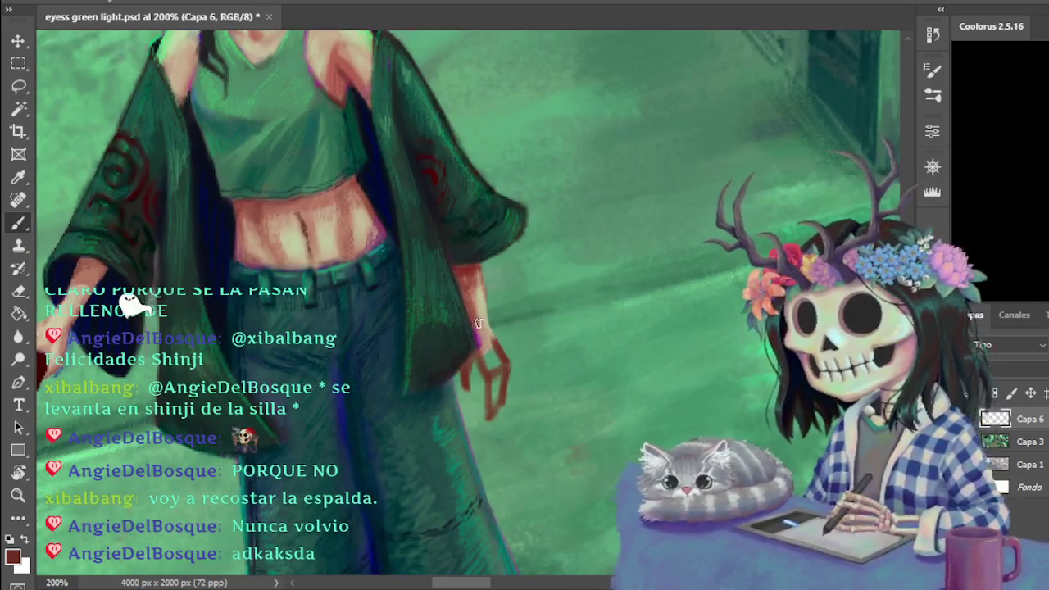
- Repaint the lowered hand's shading with beige and red-brown tones sampled around it
alt+click(480, 307)
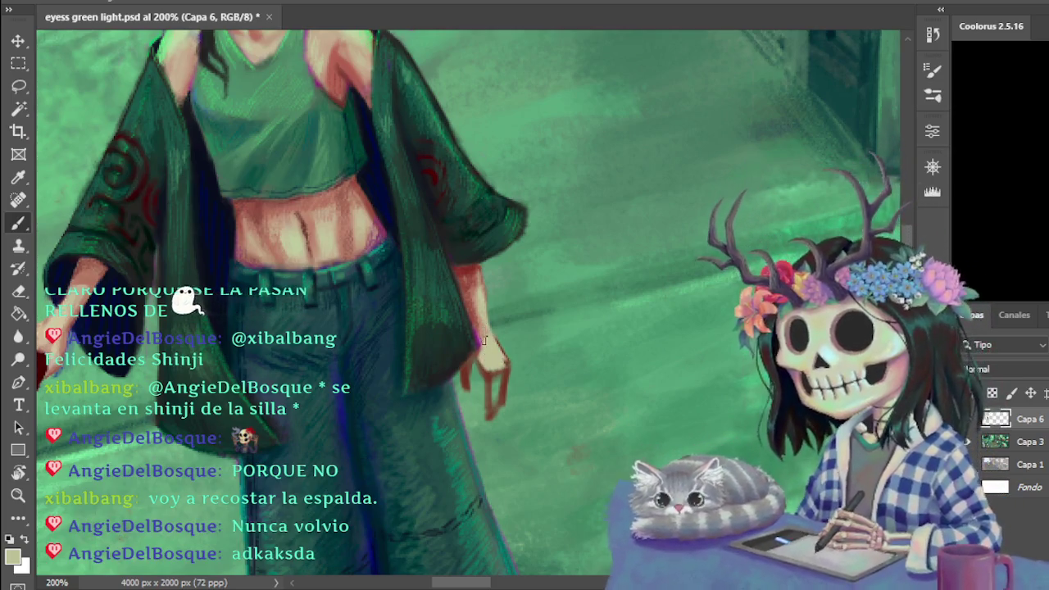
alt+click(478, 300)
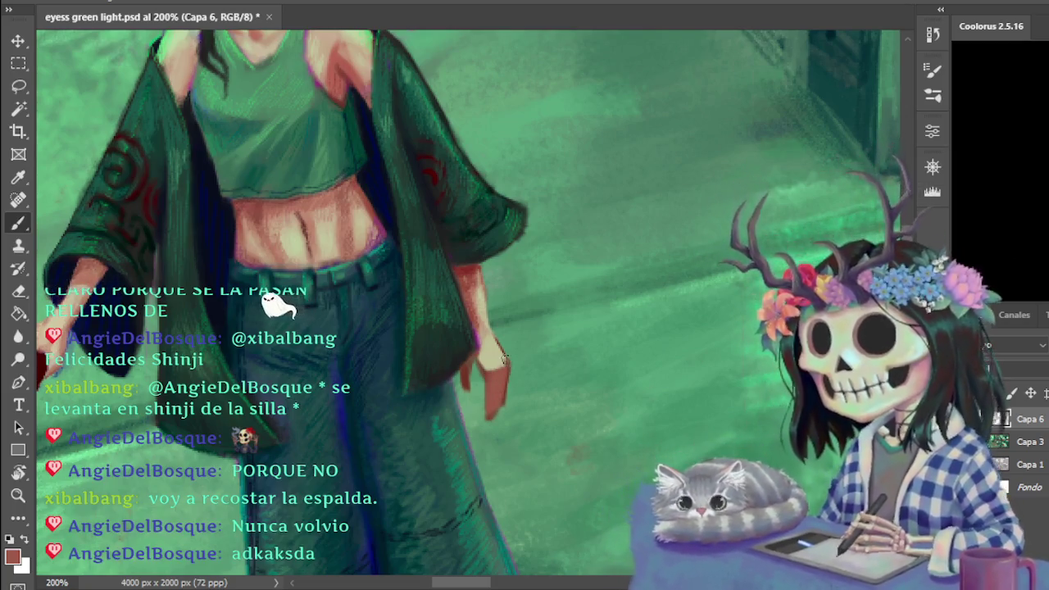
alt+click(501, 350)
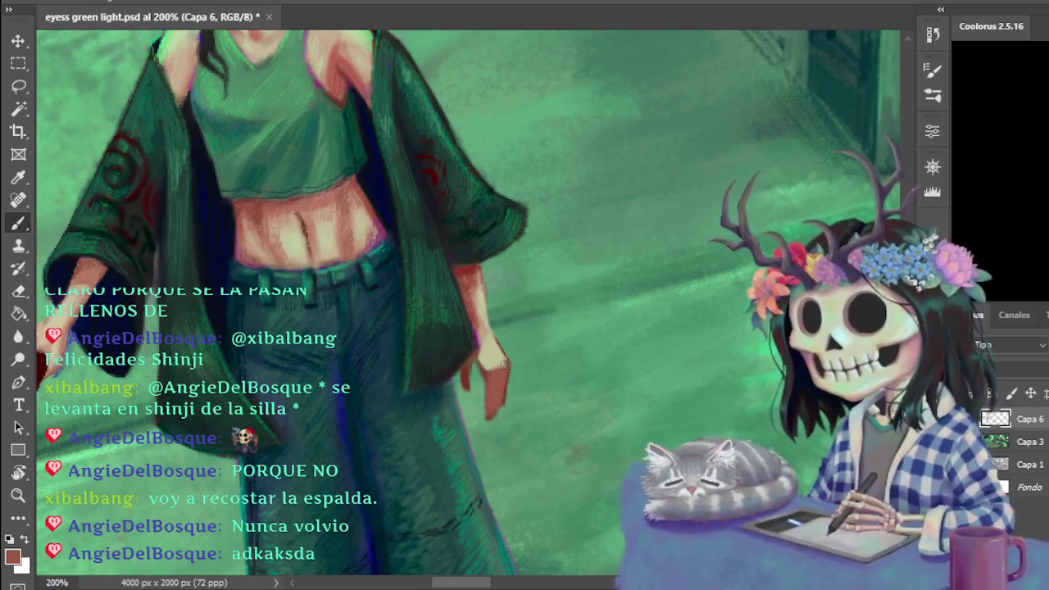
alt+click(482, 320)
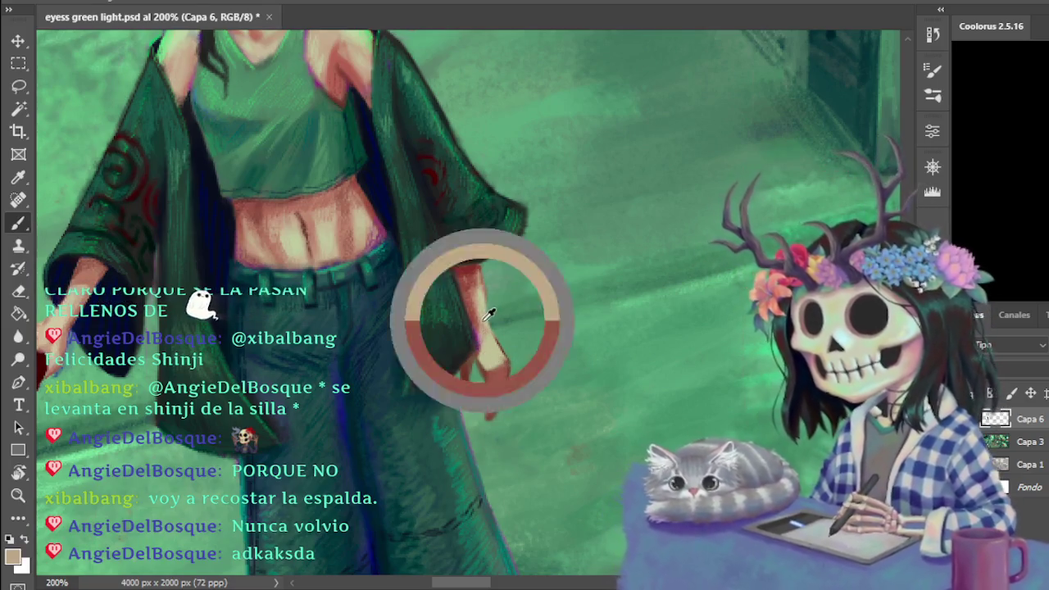
alt+click(470, 372)
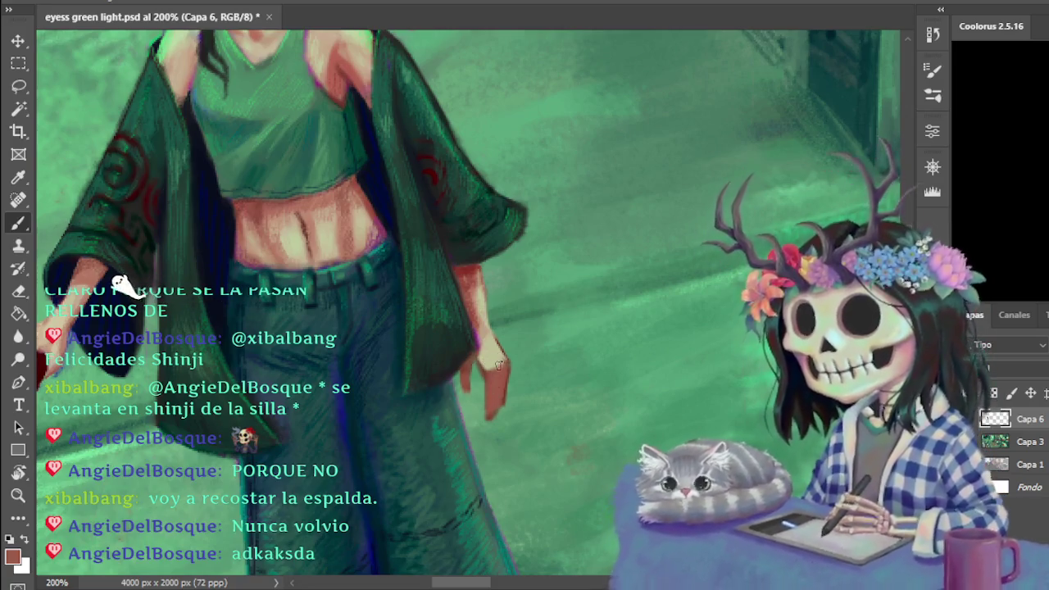
alt+click(474, 308)
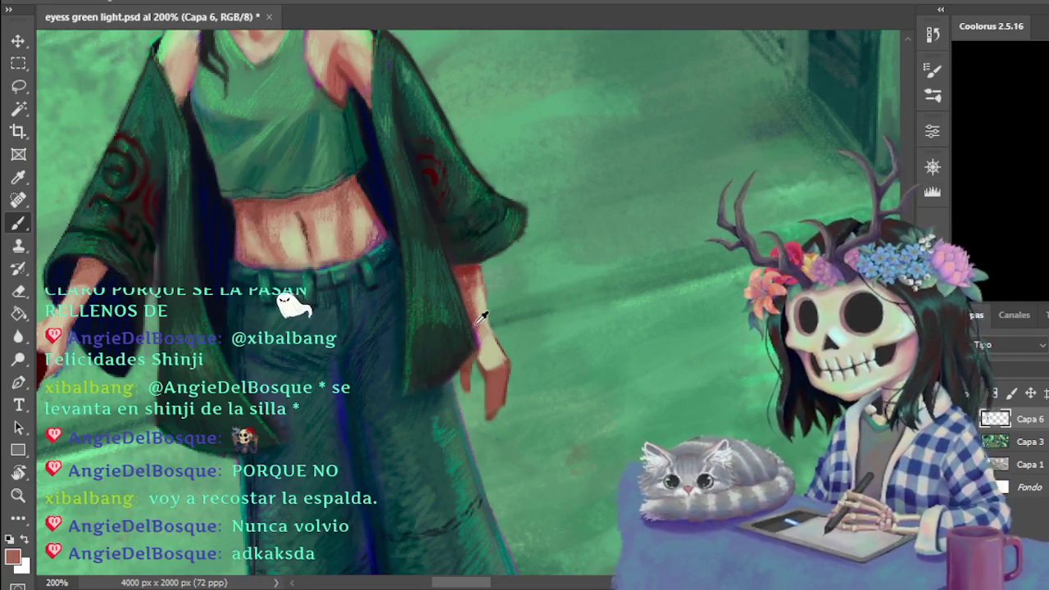
alt+click(484, 307)
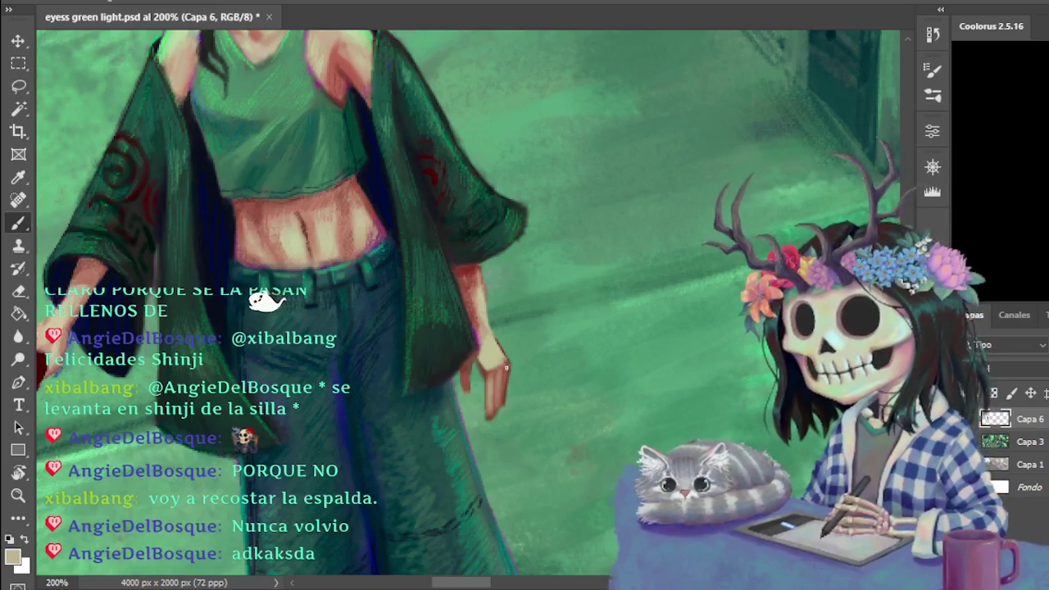
- Erase the red strokes beside the hand and paint it in a reddish skin tone with a resized brush
key(e)
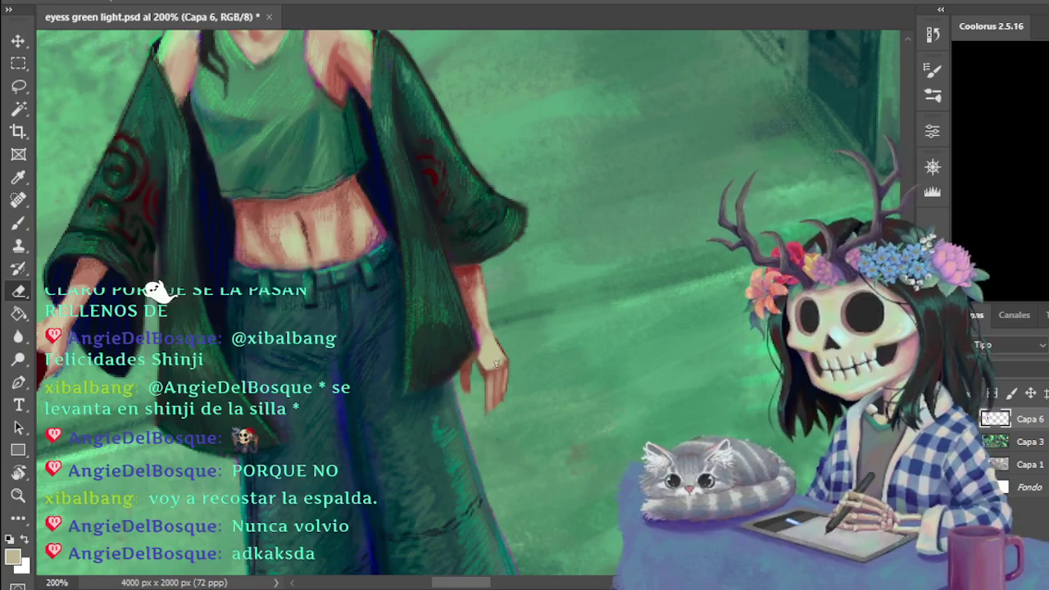
key(b)
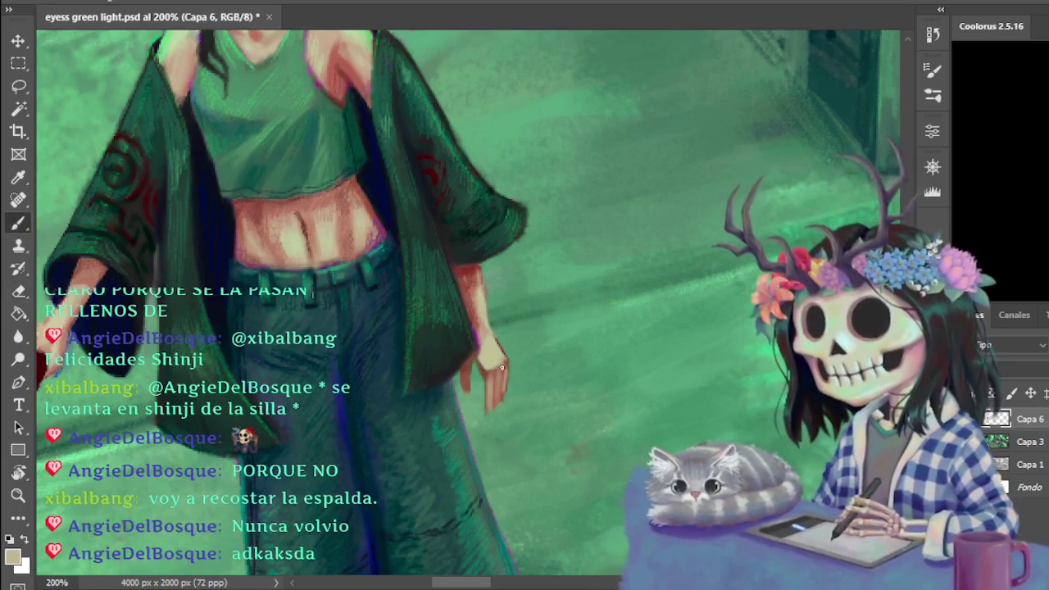
alt+click(501, 368)
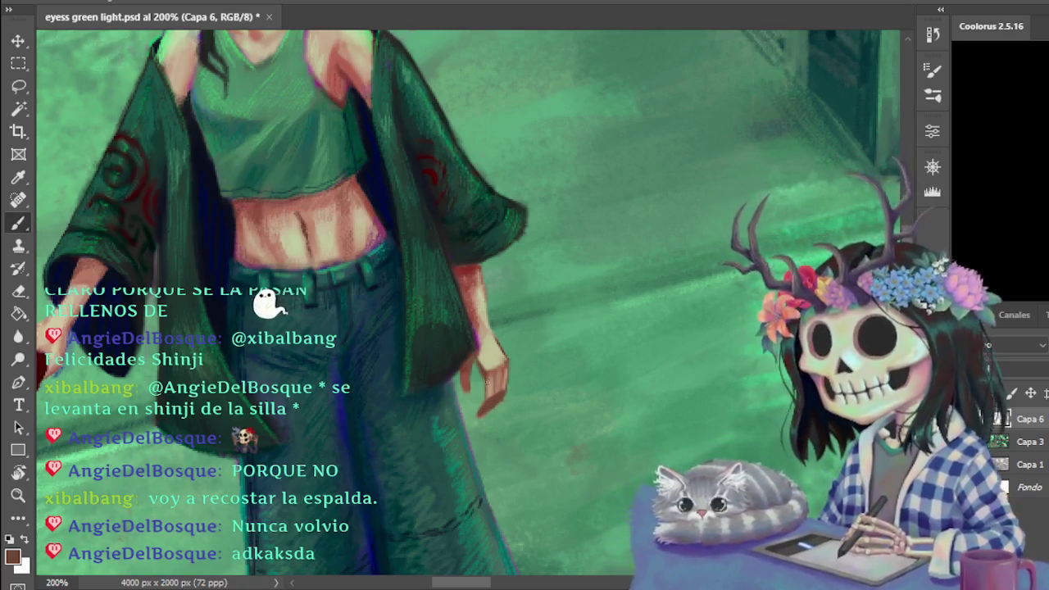
alt+right_click(500, 367)
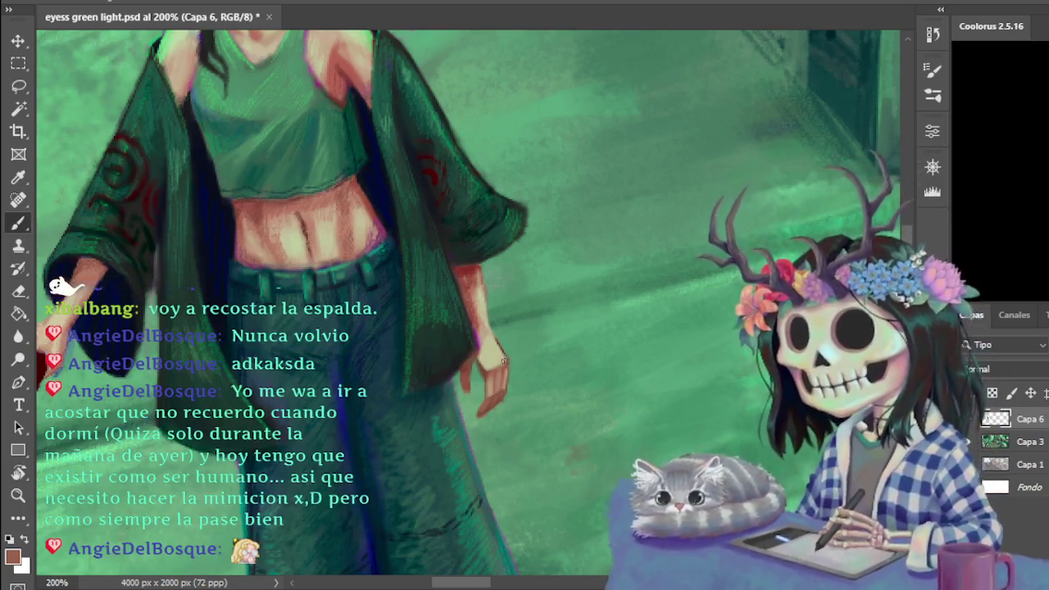
key(ctrl+minus)
- Paint the lowered hand and wrist with light beige, tan, red and reddish-brown tones sampled from hand and arm
key(ctrl+plus)
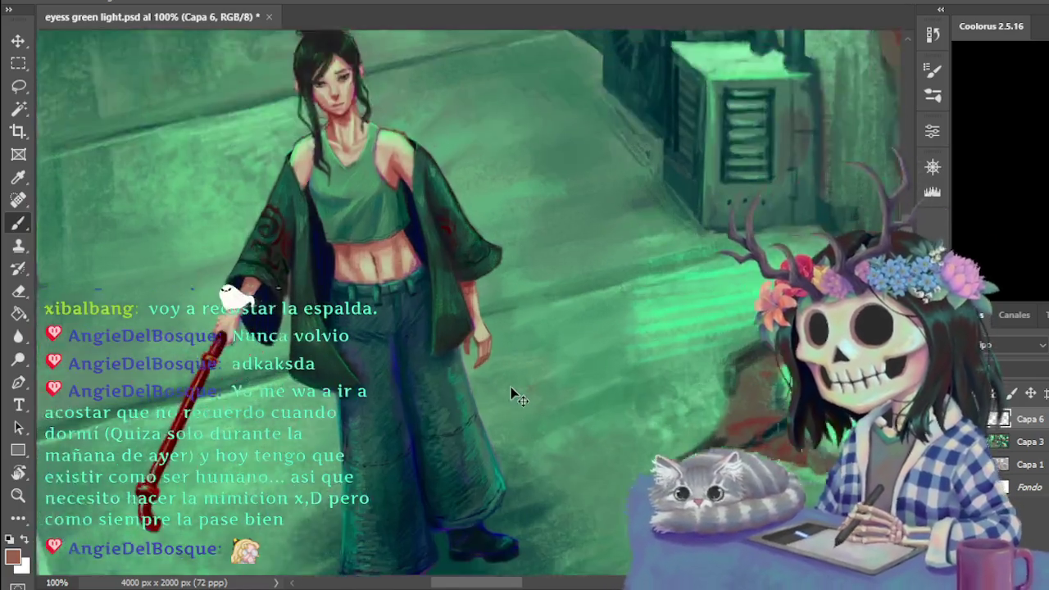
key(ctrl+plus)
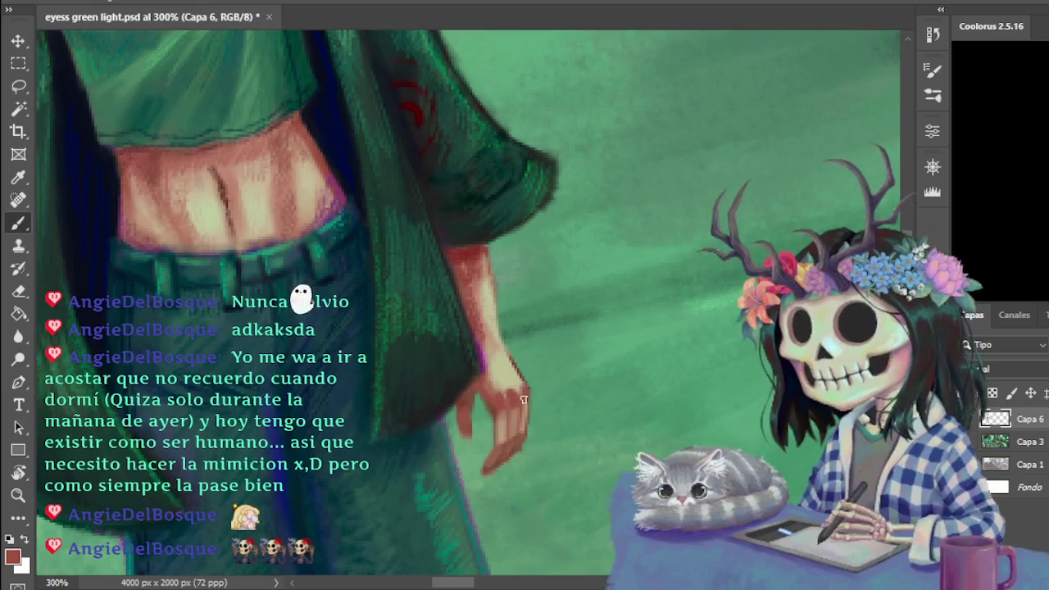
alt+click(512, 370)
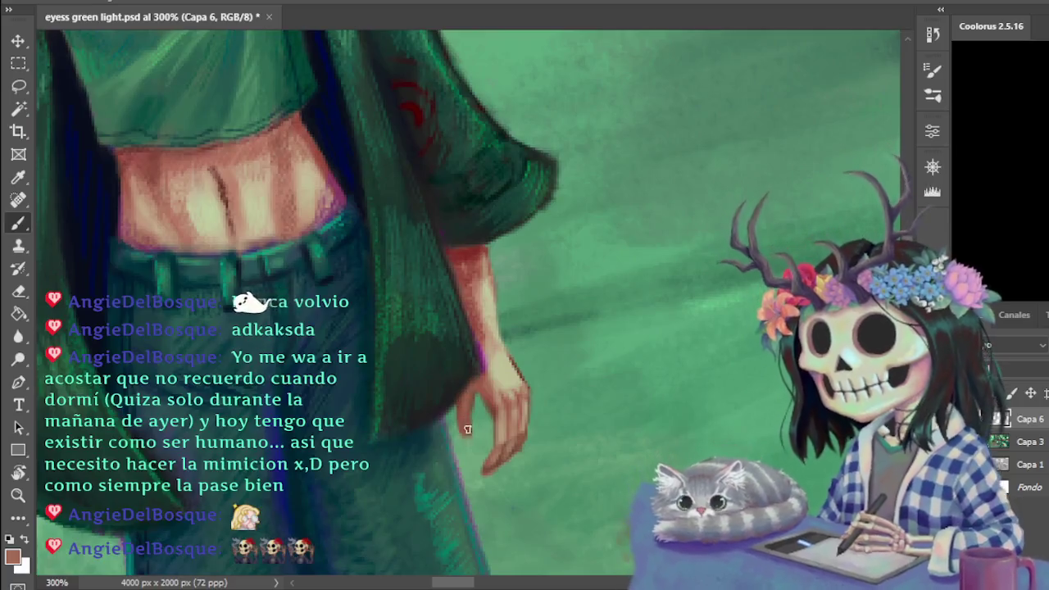
alt+click(501, 415)
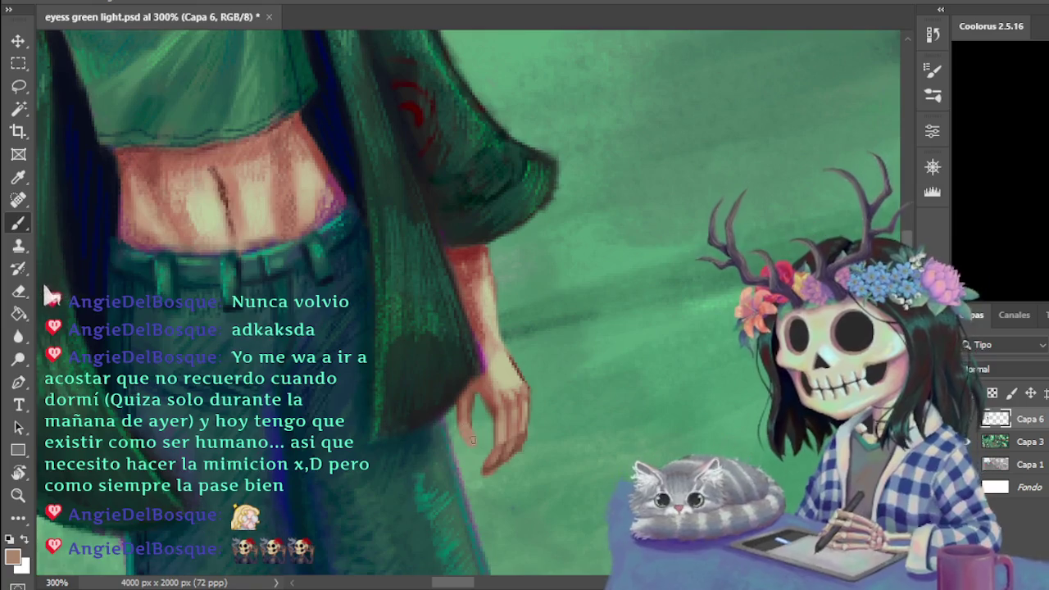
alt+click(474, 391)
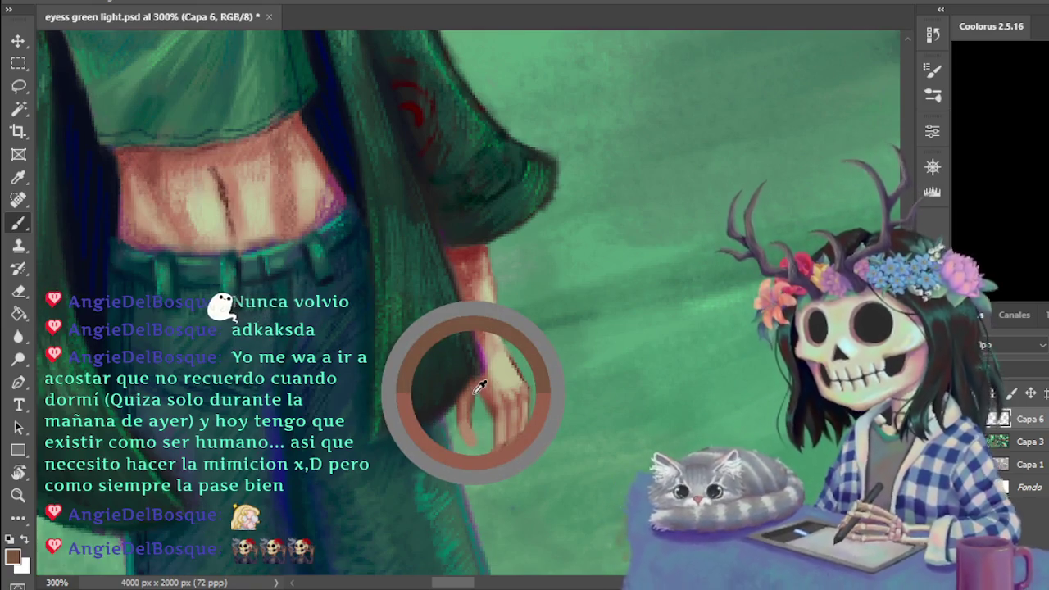
alt+click(487, 237)
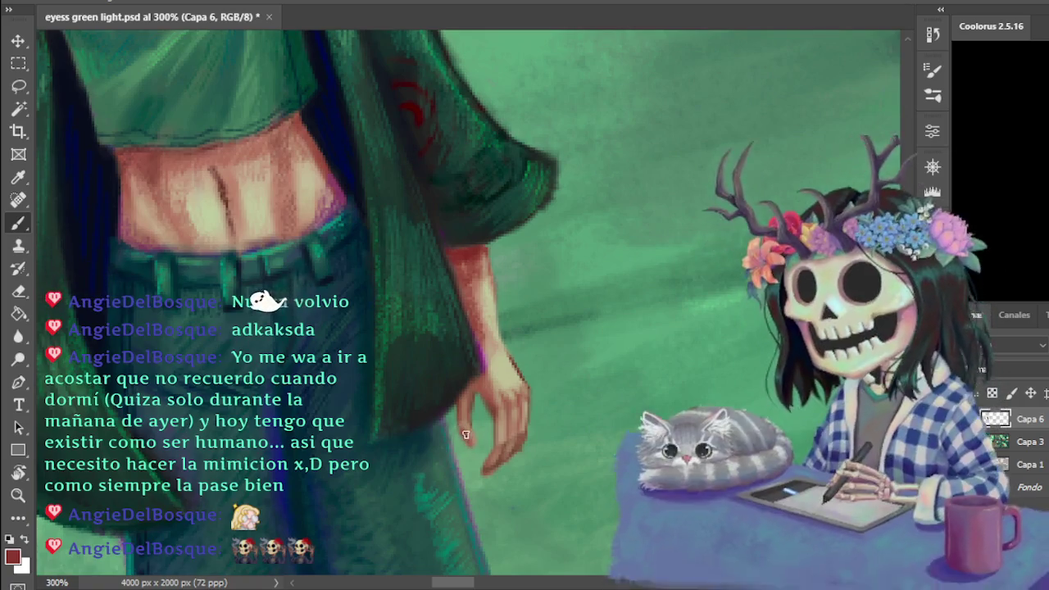
alt+click(463, 408)
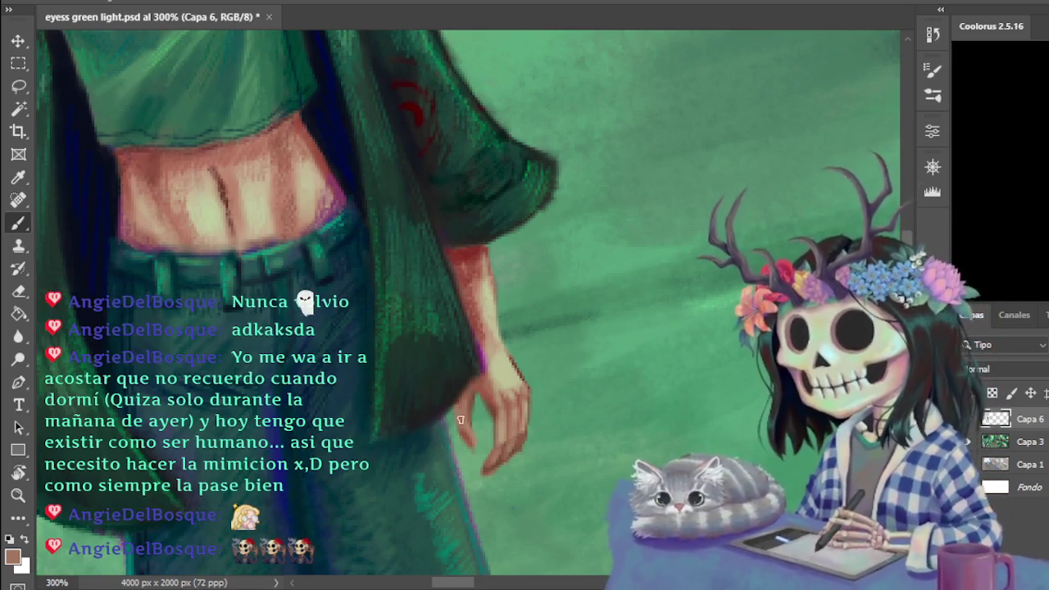
alt+click(518, 357)
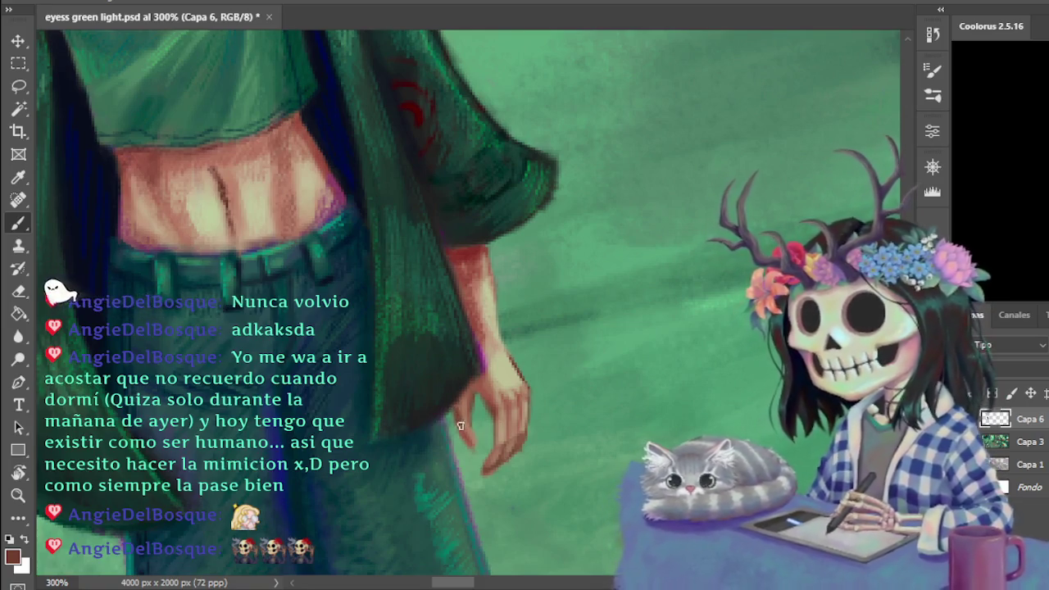
alt+click(473, 399)
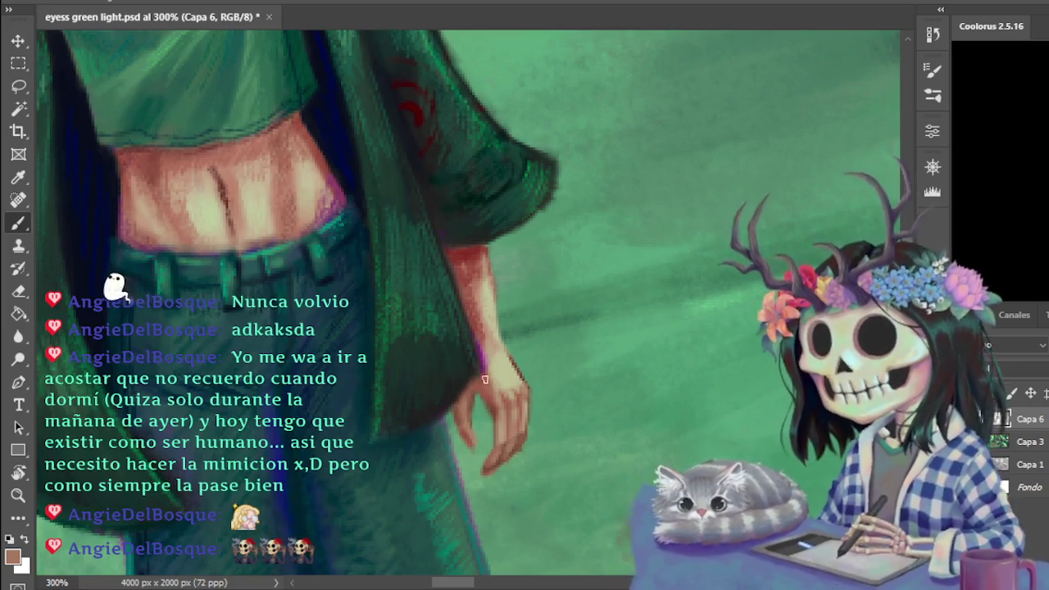
alt+click(517, 356)
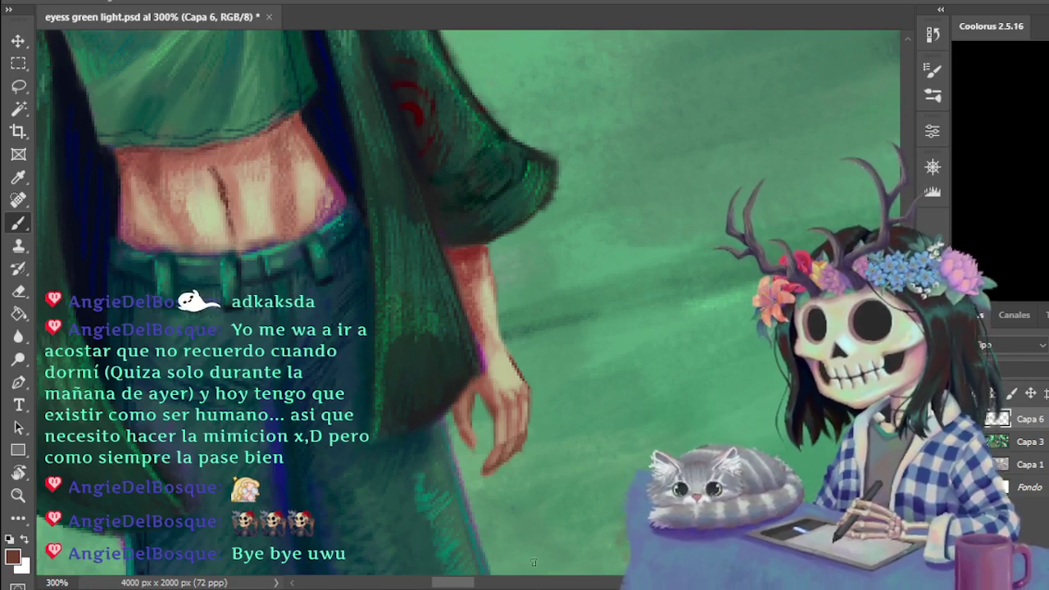
scroll(543, 571, down, 2)
scroll(543, 571, down, 1)
scroll(541, 561, down, 1)
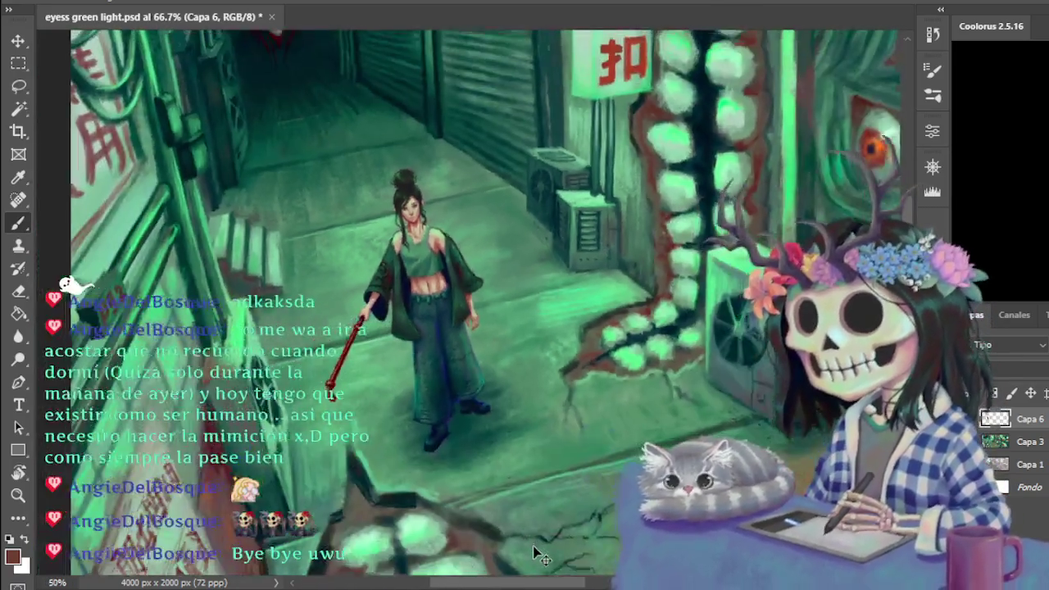
scroll(538, 550, down, 1)
scroll(543, 555, down, 1)
scroll(543, 555, right, 1)
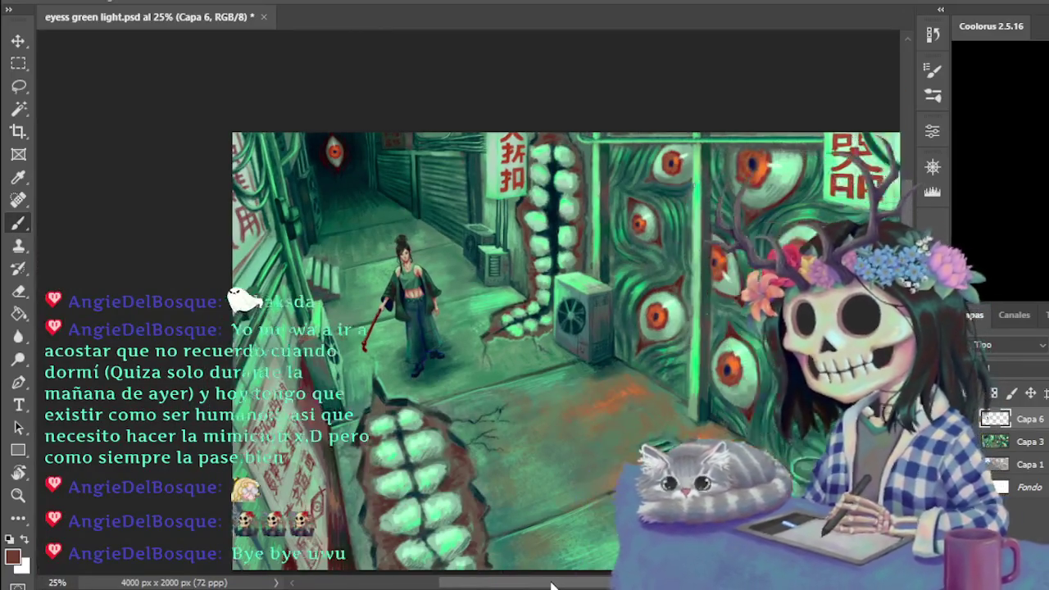
scroll(543, 554, right, 4)
scroll(544, 555, left, 1)
scroll(543, 554, left, 1)
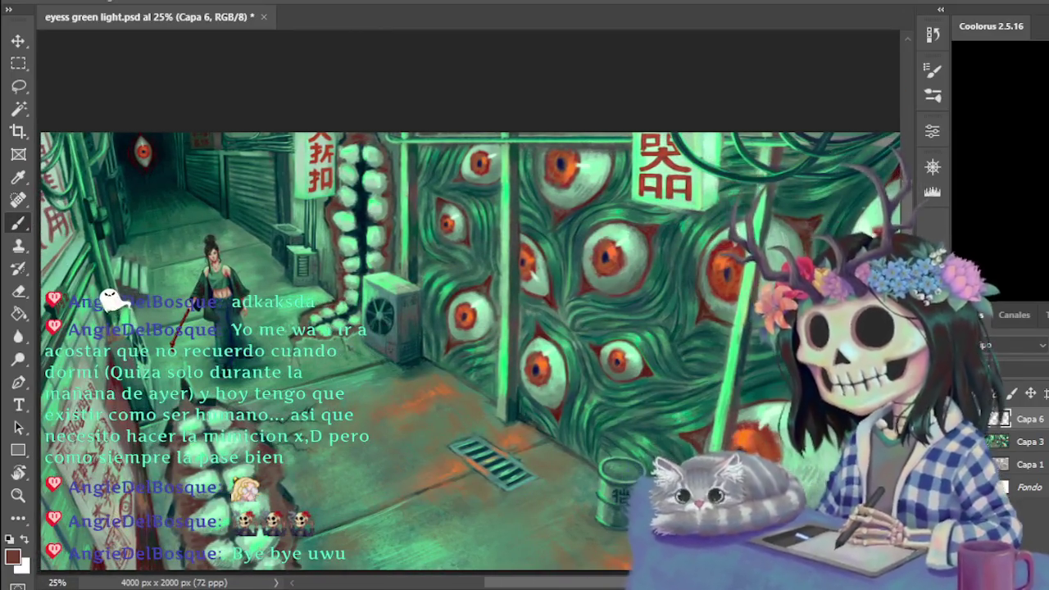
scroll(543, 554, down, 2)
scroll(543, 554, down, 2)
scroll(543, 554, up, 4)
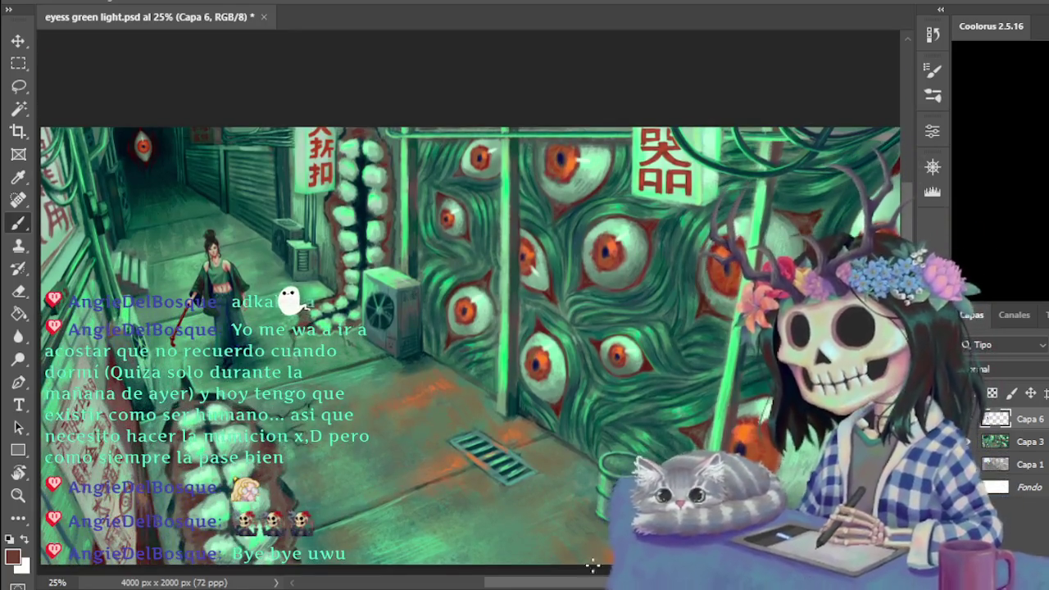
scroll(598, 586, left, 3)
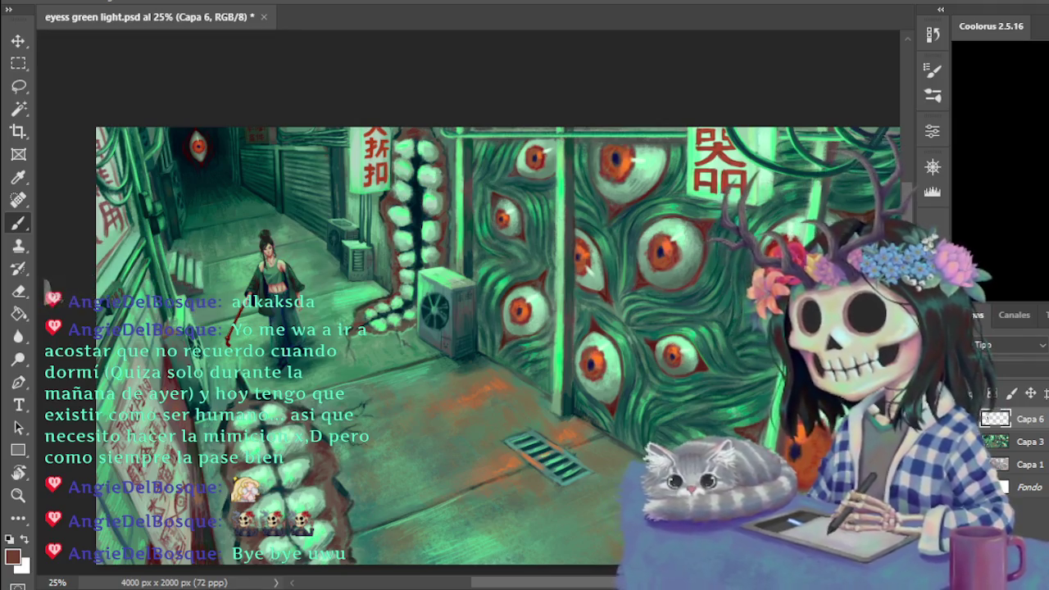
scroll(607, 585, left, 2)
scroll(606, 585, left, 2)
scroll(606, 585, left, 2)
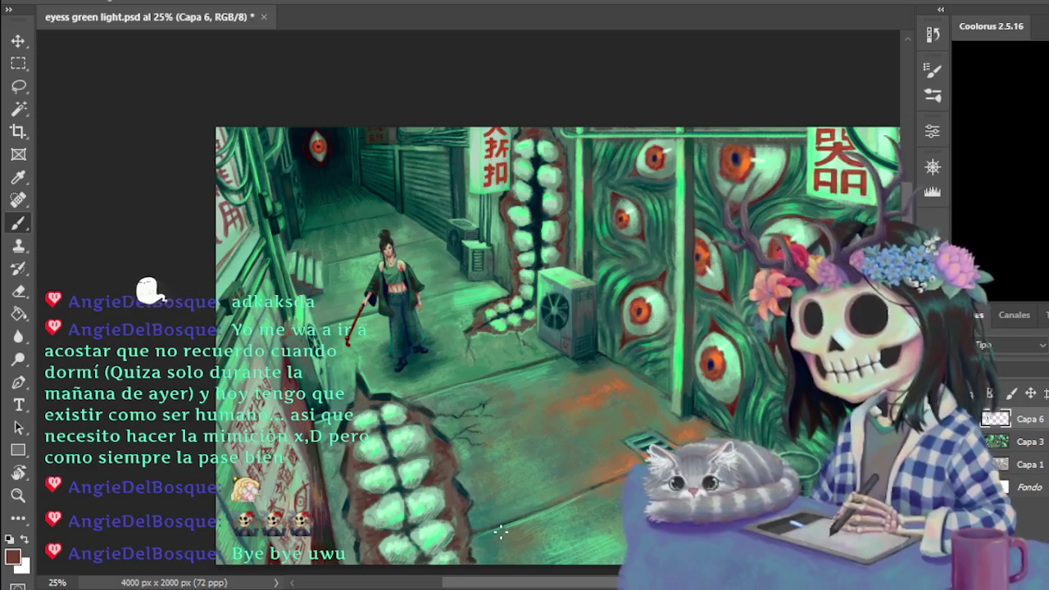
key(ctrl+plus)
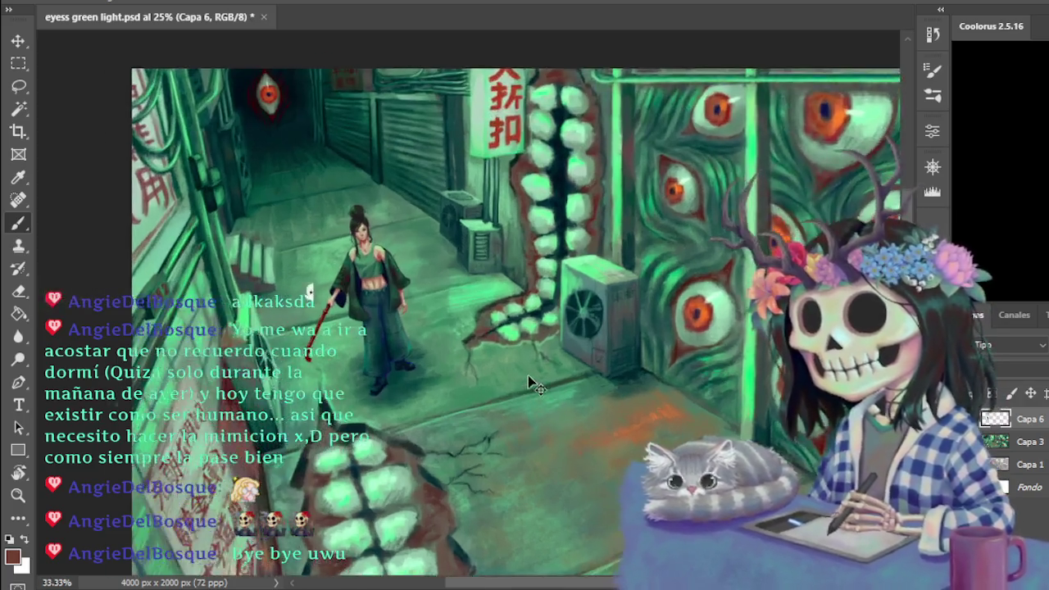
- At 50% zoom, sample a green and then a darker teal from the alley floor, then return to 100% on the figure
key(ctrl+plus)
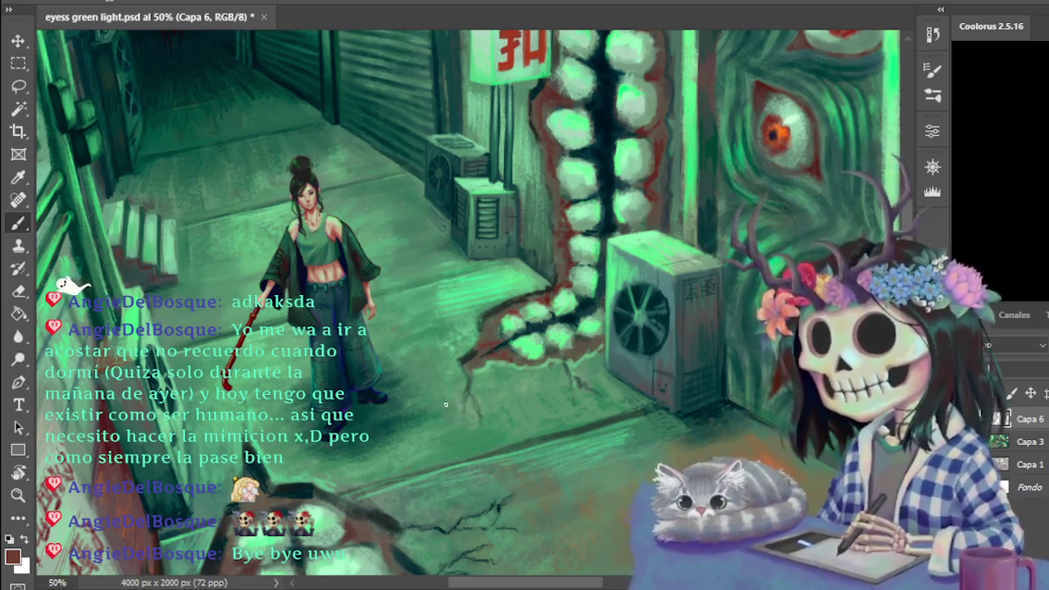
alt+click(453, 390)
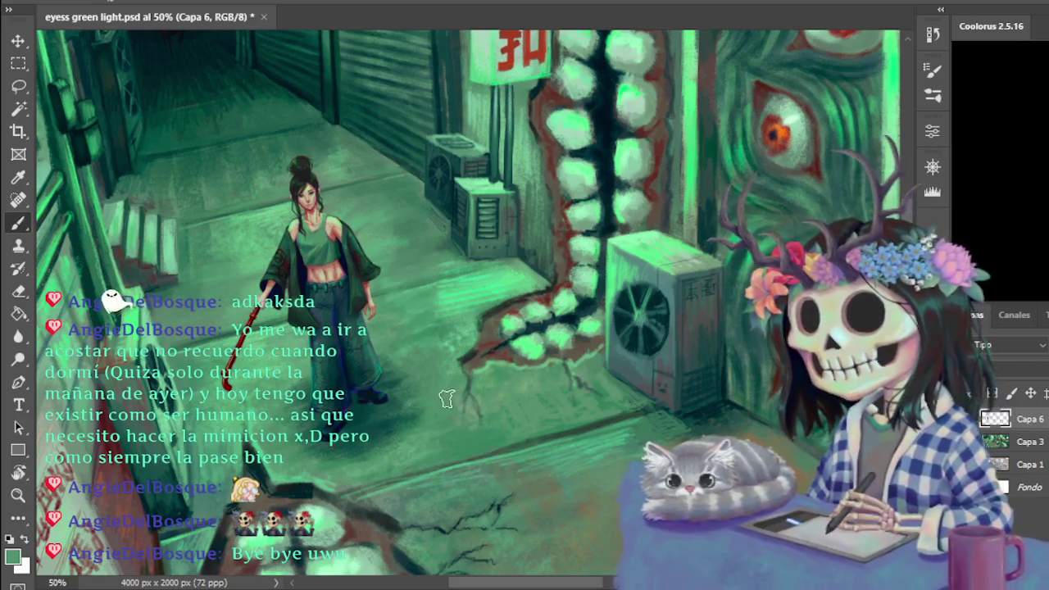
alt+click(414, 411)
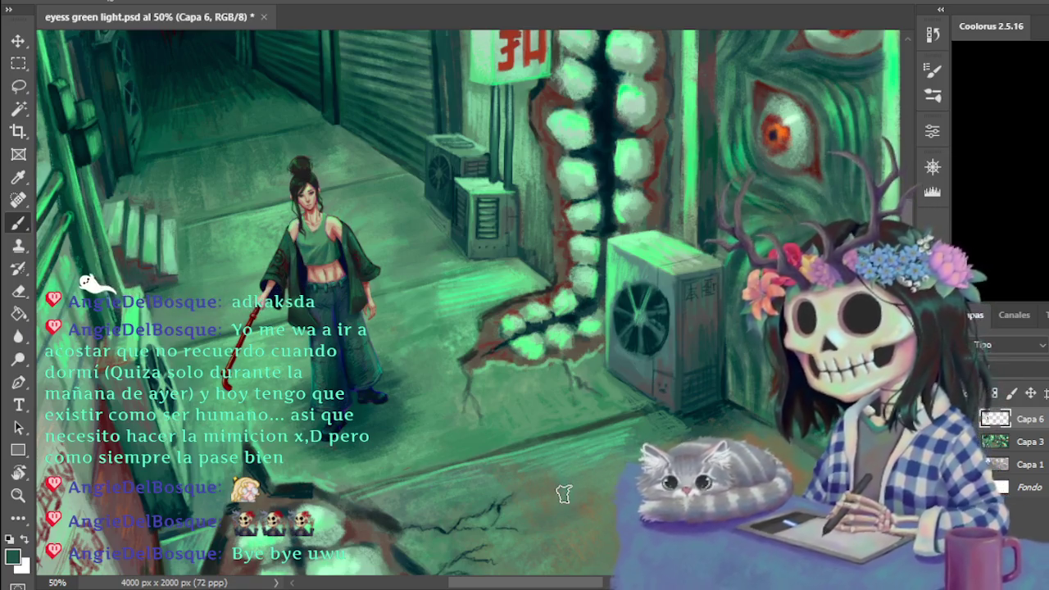
scroll(503, 450, up, 1)
scroll(502, 450, up, 1)
drag(561, 524, 840, 524)
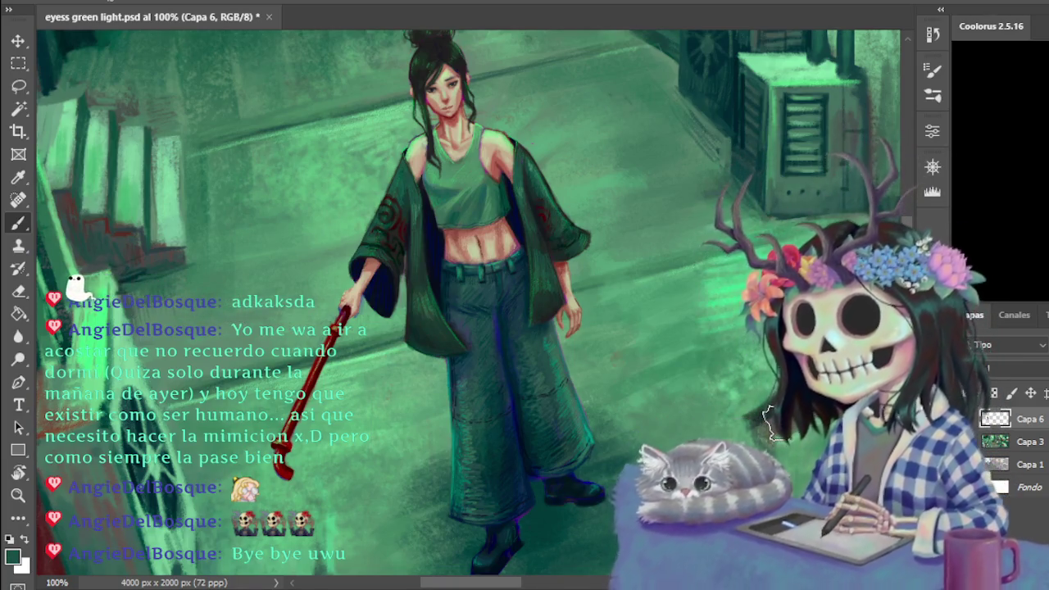
key(ctrl+plus)
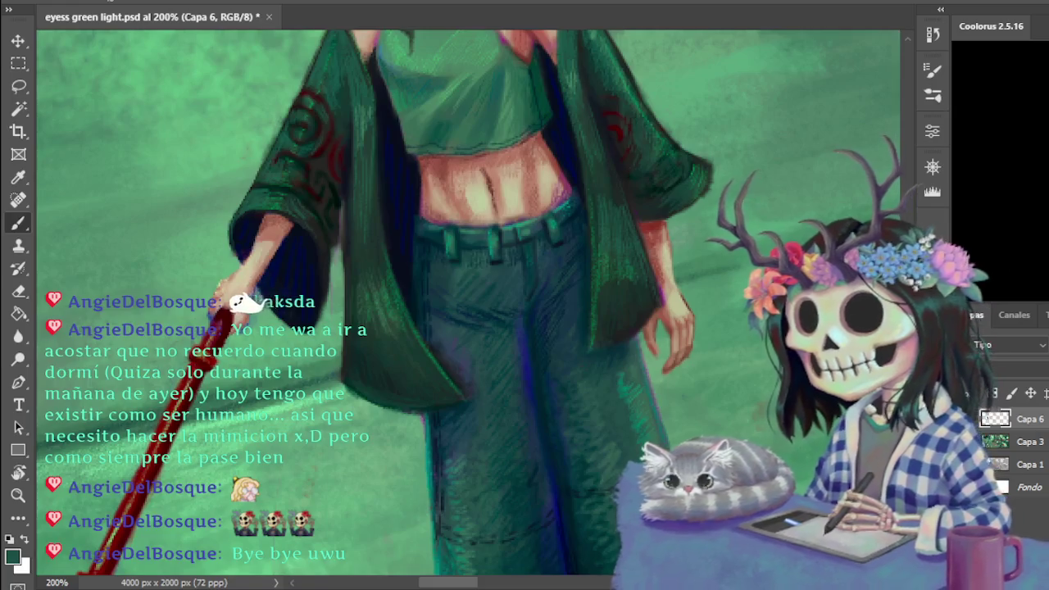
scroll(786, 164, up, 3)
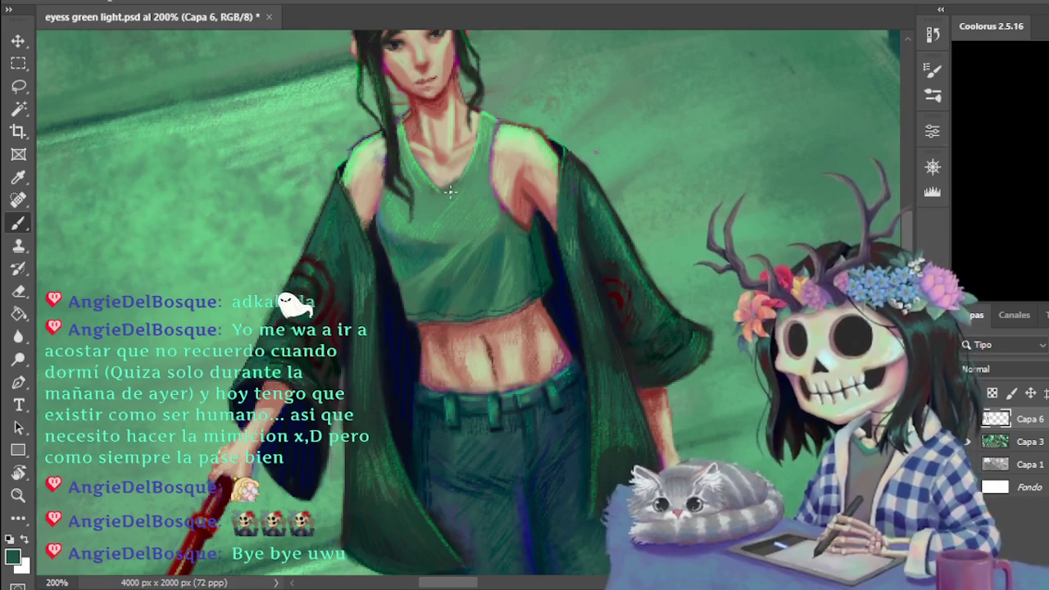
alt+click(409, 230)
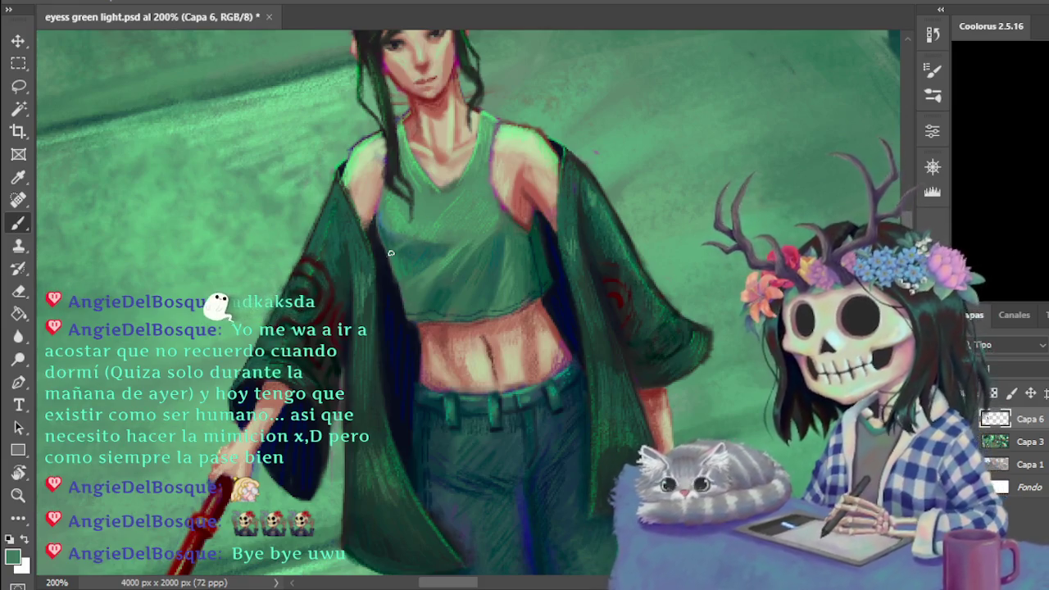
alt+click(434, 232)
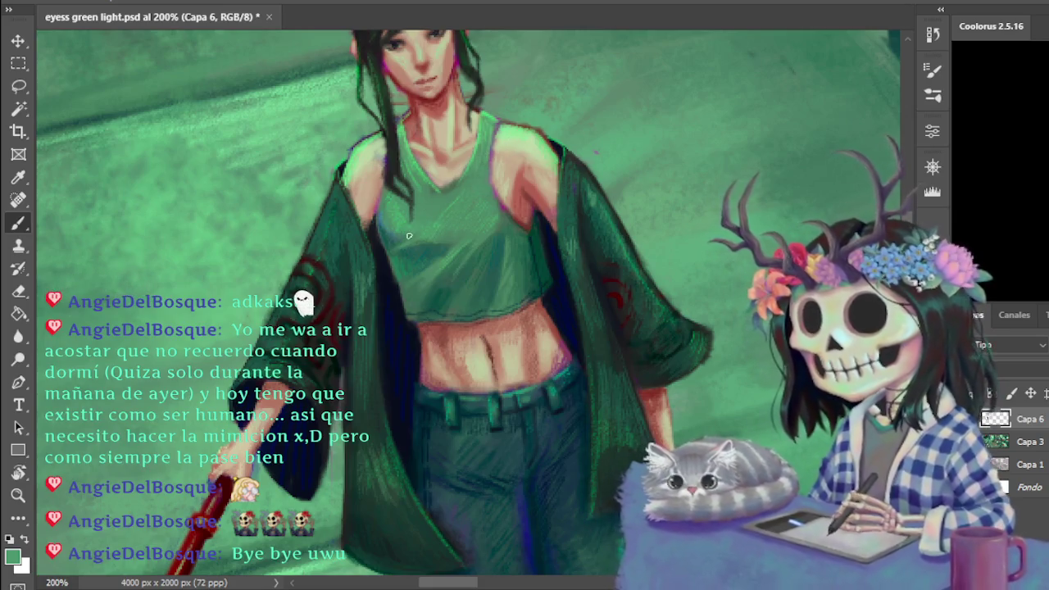
key(ctrl+minus)
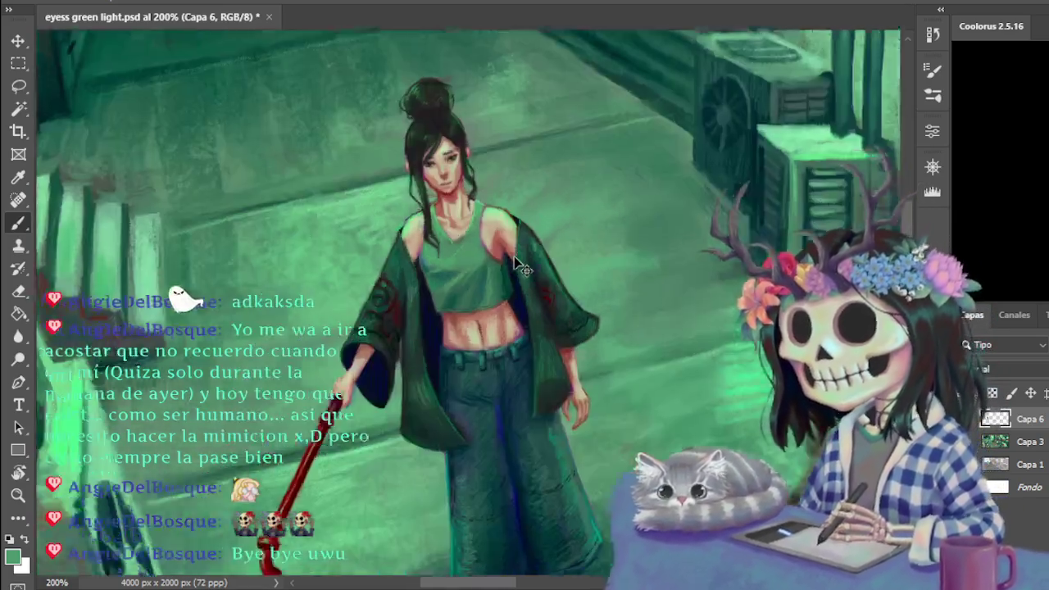
key(ctrl+minus)
key(ctrl+minus)
key(ctrl+plus)
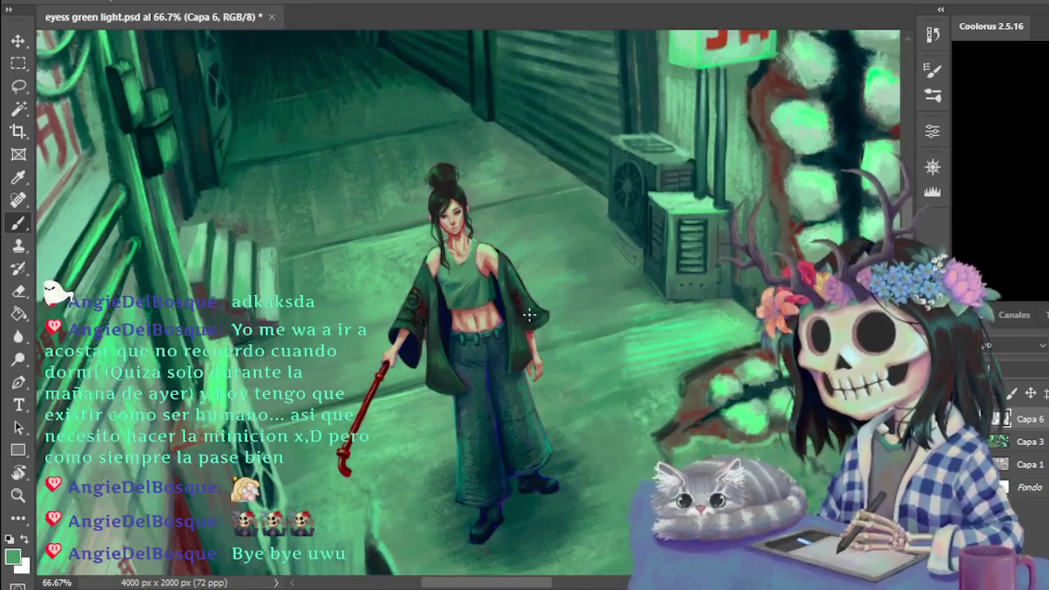
key(ctrl+plus)
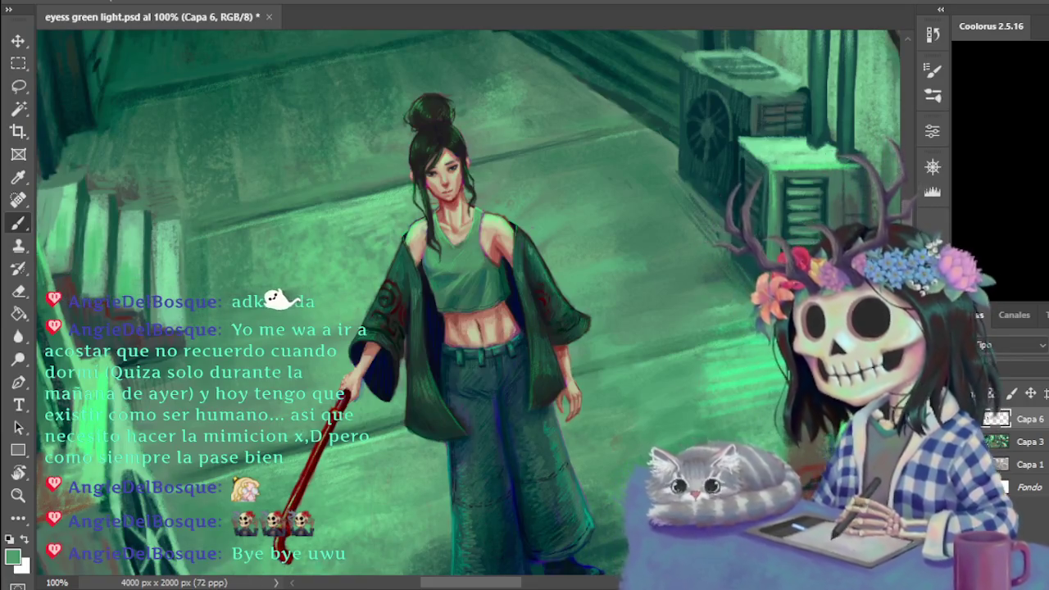
scroll(467, 303, down, 3)
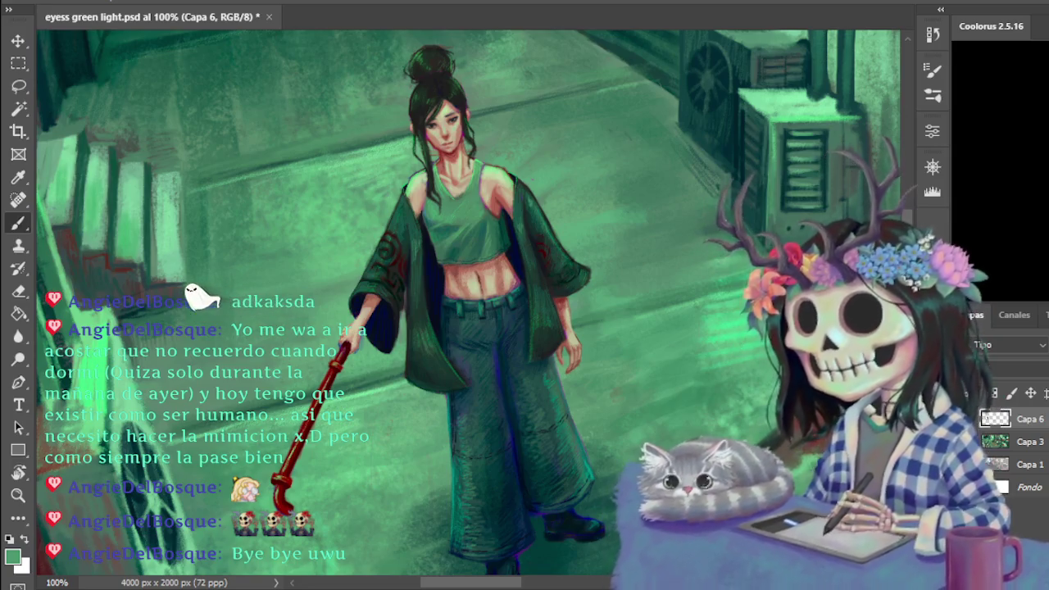
key(ctrl+plus)
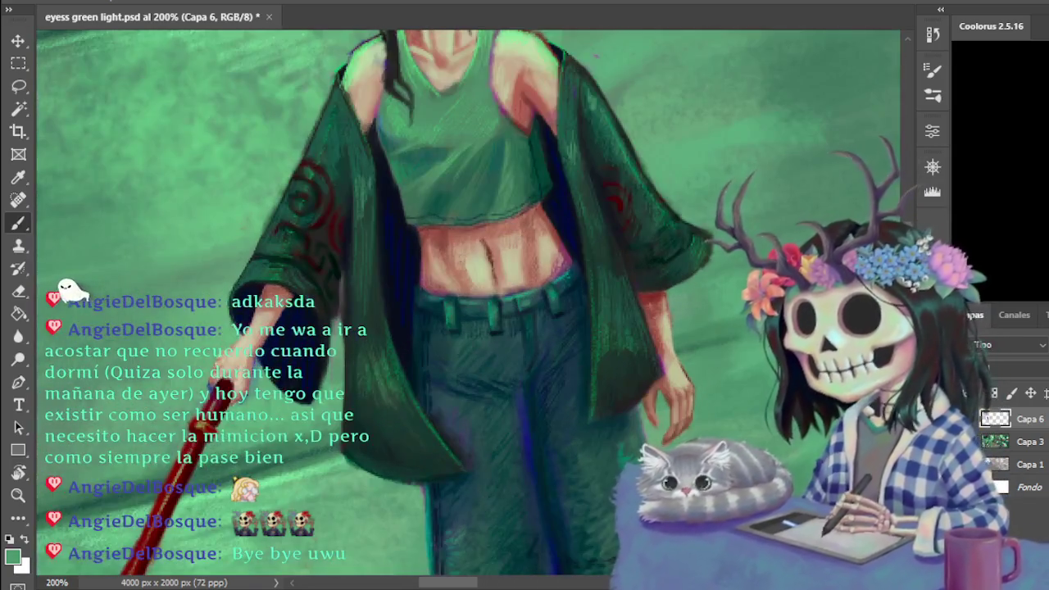
- Paint the bare midriff with the skin tone sampled from the face, cleaning edges with the Eraser
scroll(467, 303, up, 3)
scroll(451, 97, down, 5)
scroll(452, 97, up, 4)
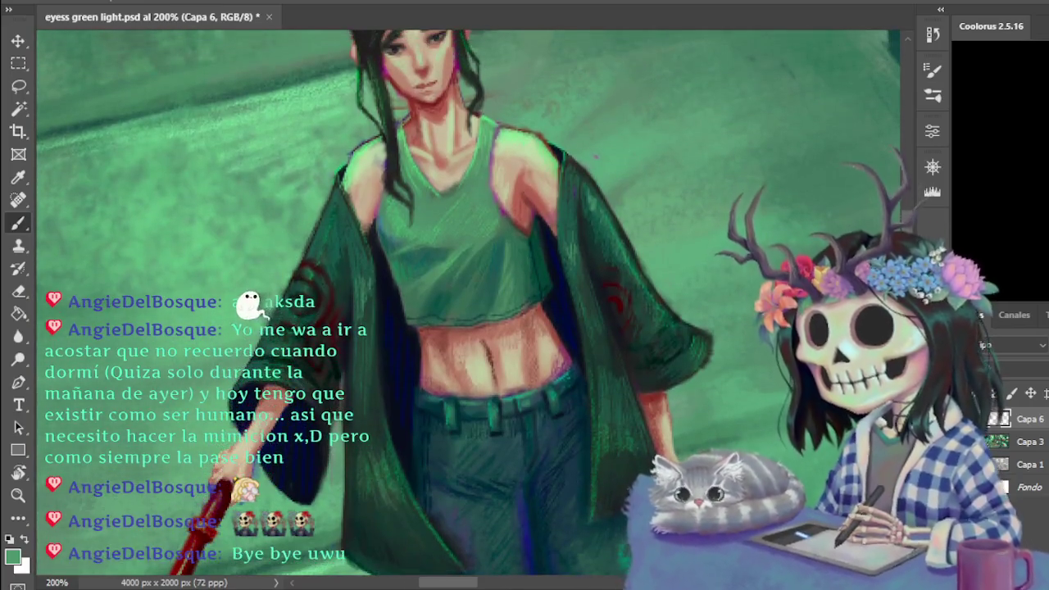
alt+click(421, 77)
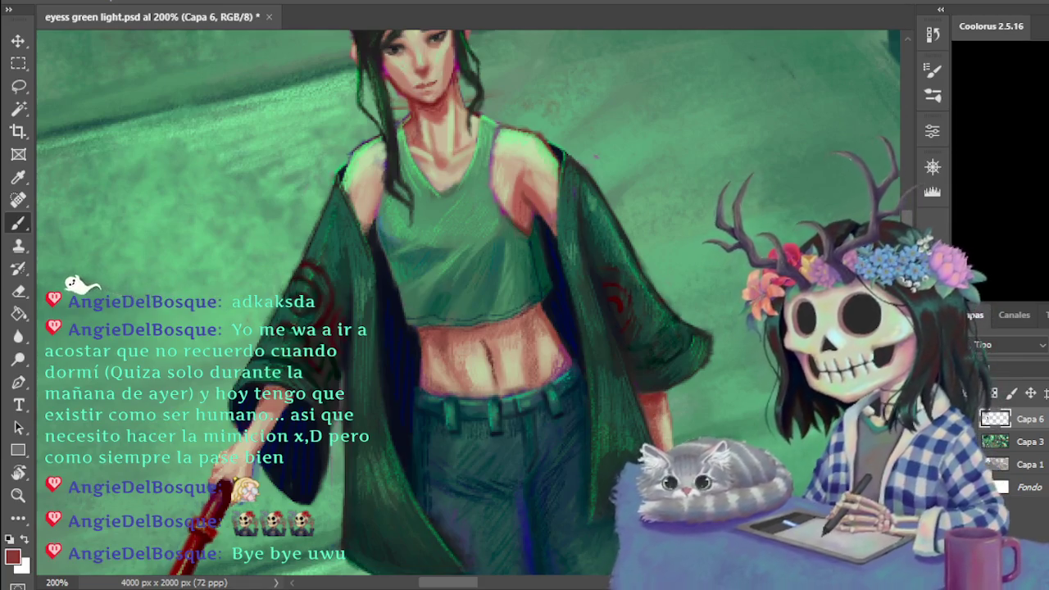
scroll(688, 410, down, 3)
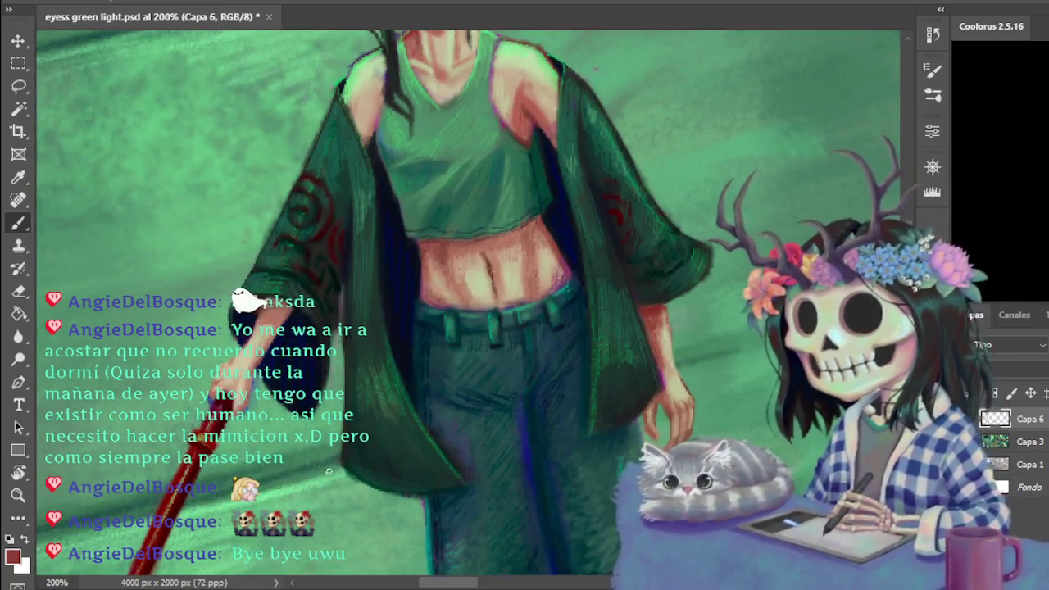
key(e)
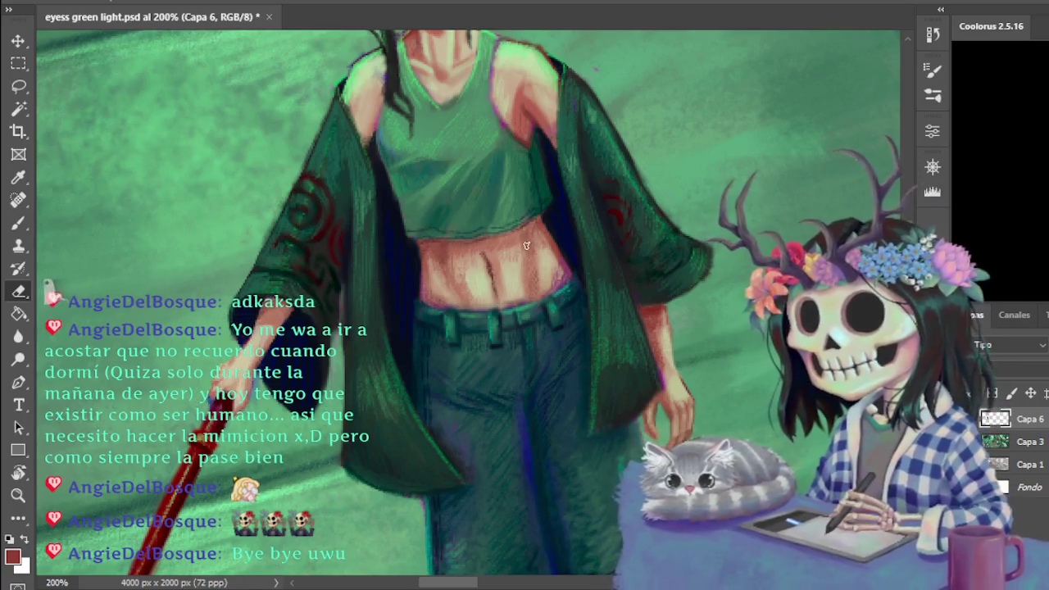
key(b)
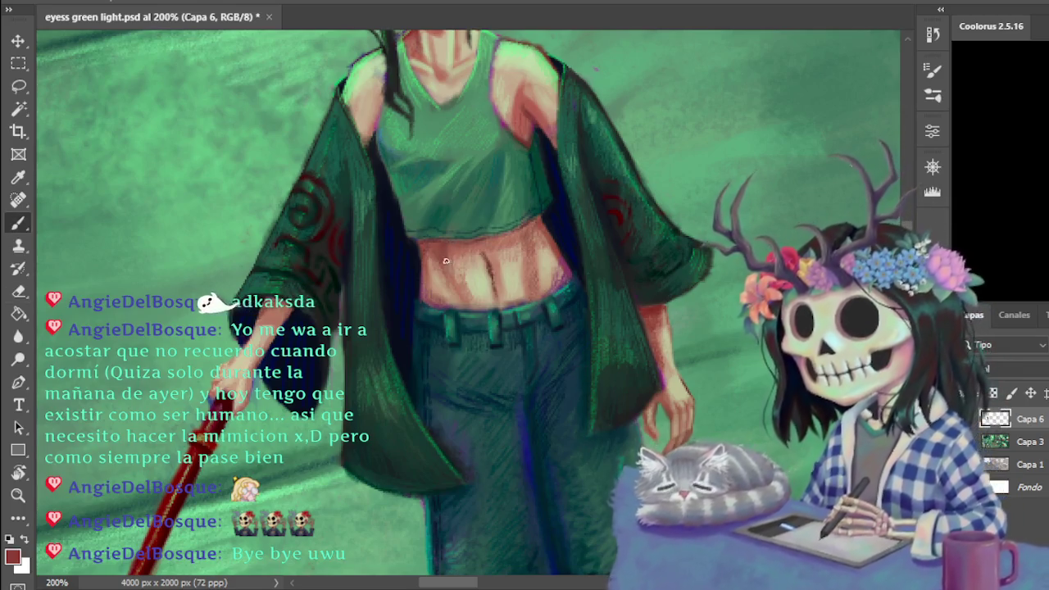
- Touch up the sleeve swirls with a sampled canvas colour, then load the beige skin tone from her hand
alt+click(448, 241)
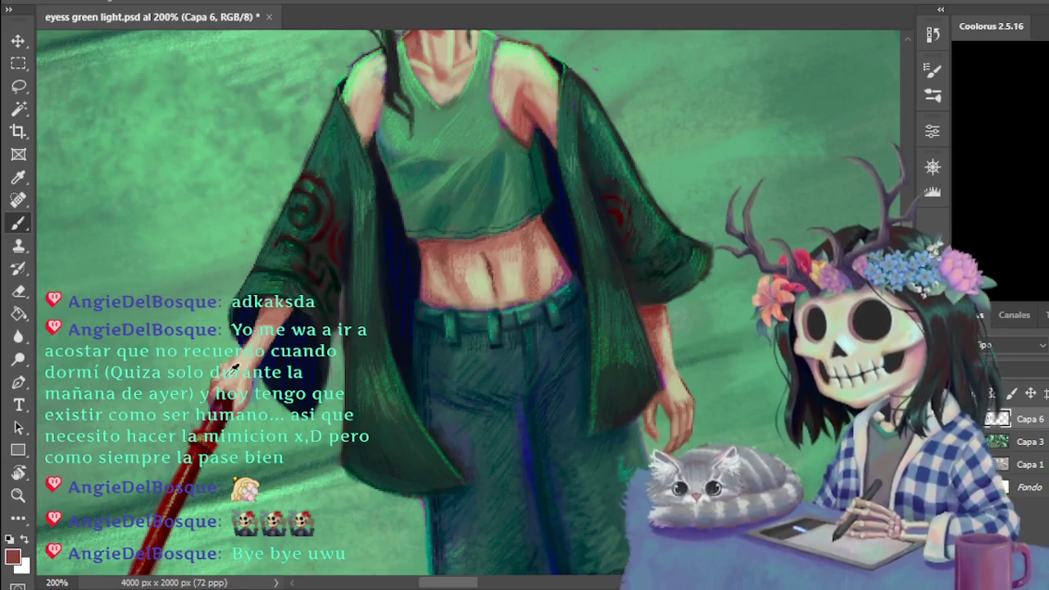
alt+click(234, 368)
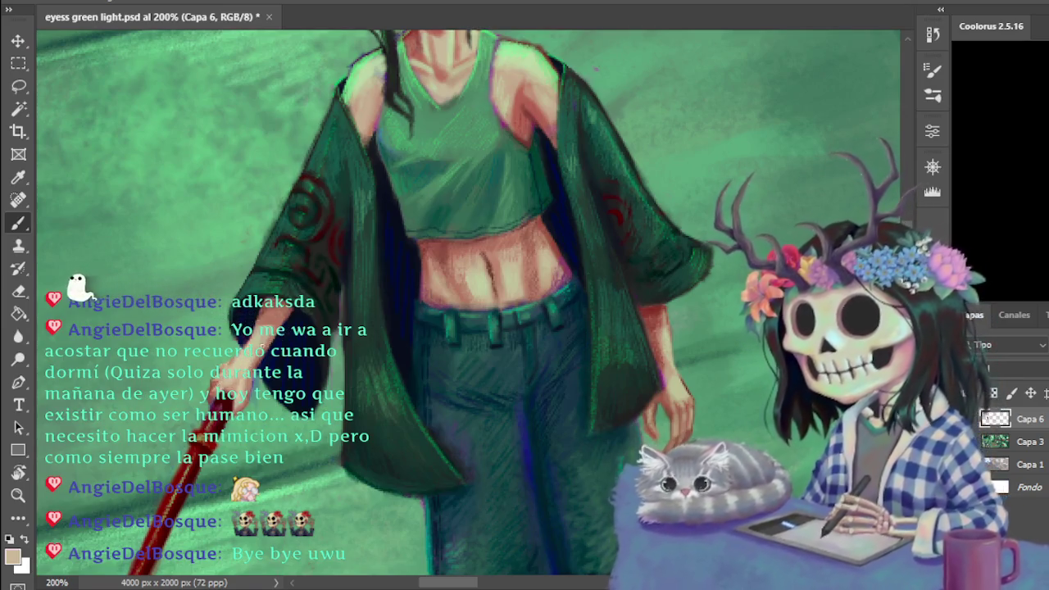
key(ctrl+minus)
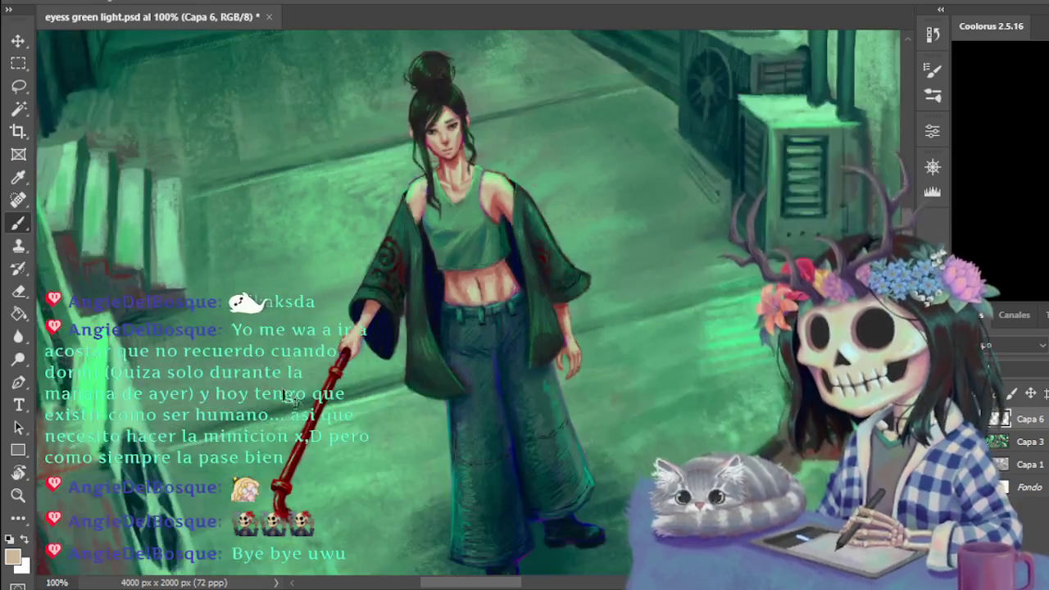
- At 300%, rework the abdomen and jeans waistband by alternately erasing and painting, then return to 100%
key(ctrl+plus)
key(ctrl+plus)
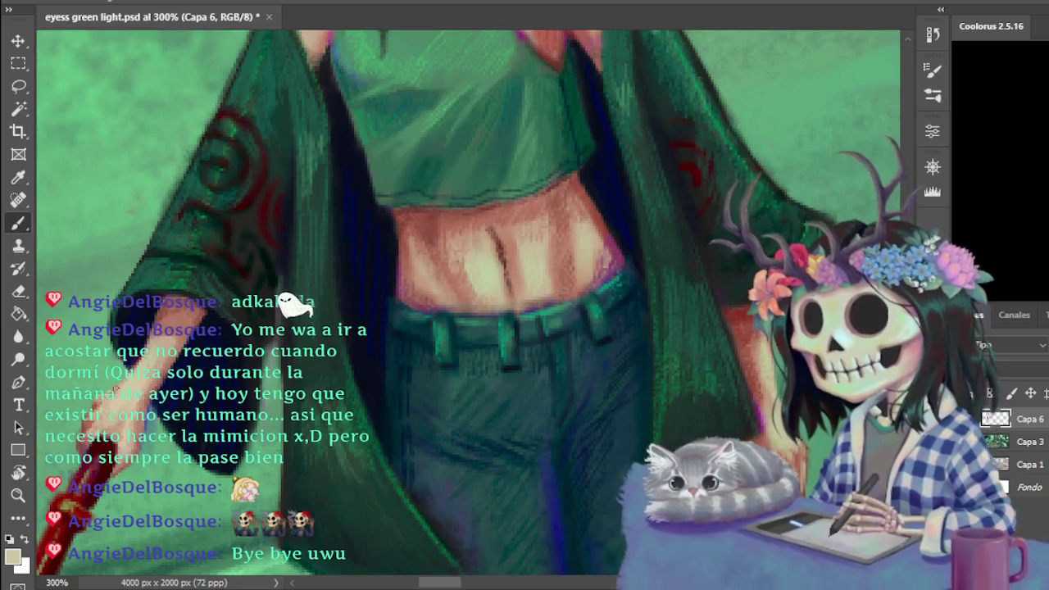
key(e)
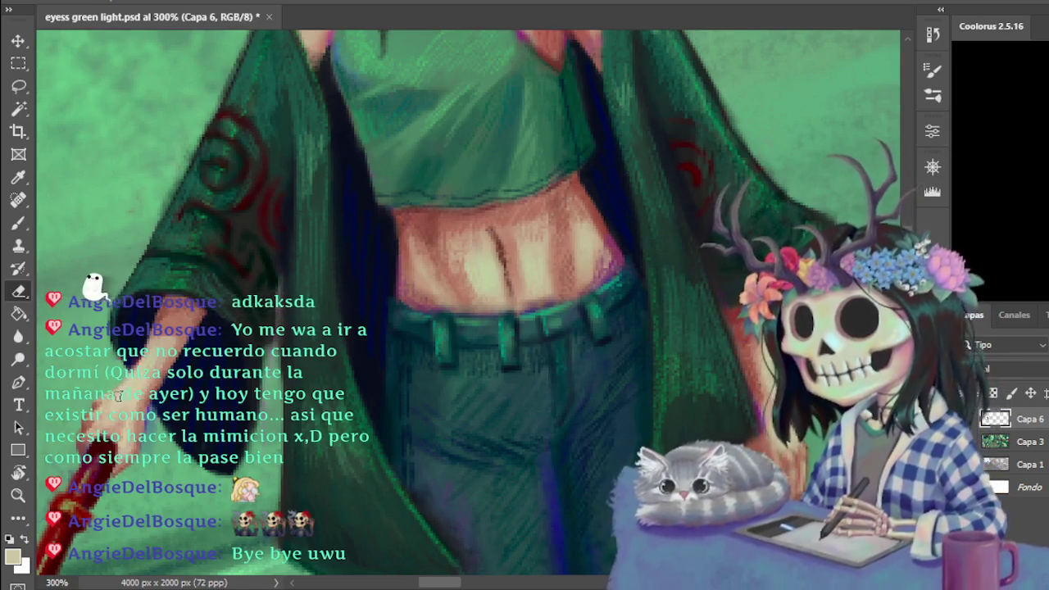
key(b)
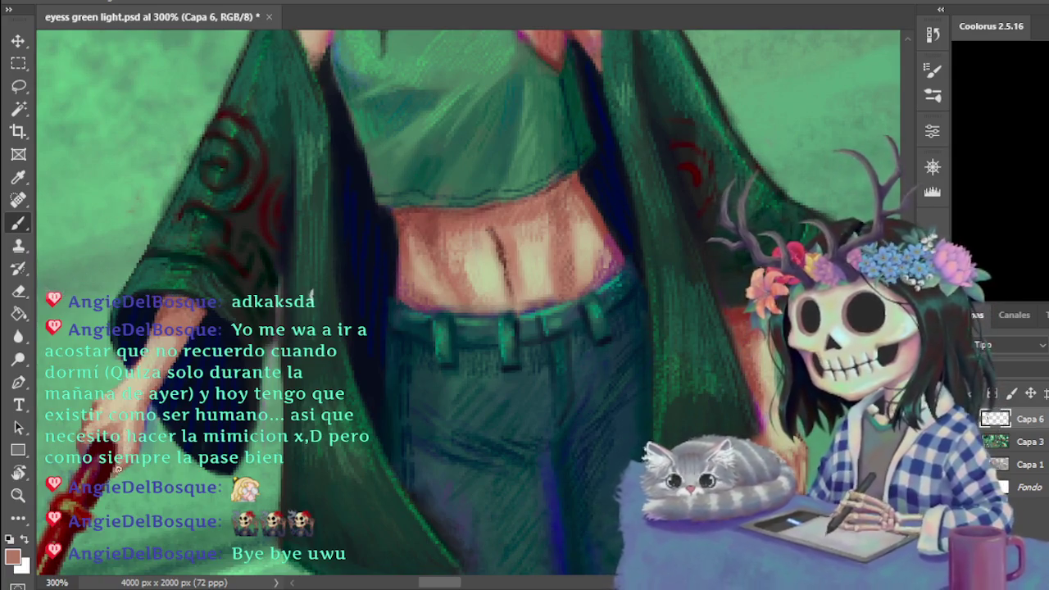
key(e)
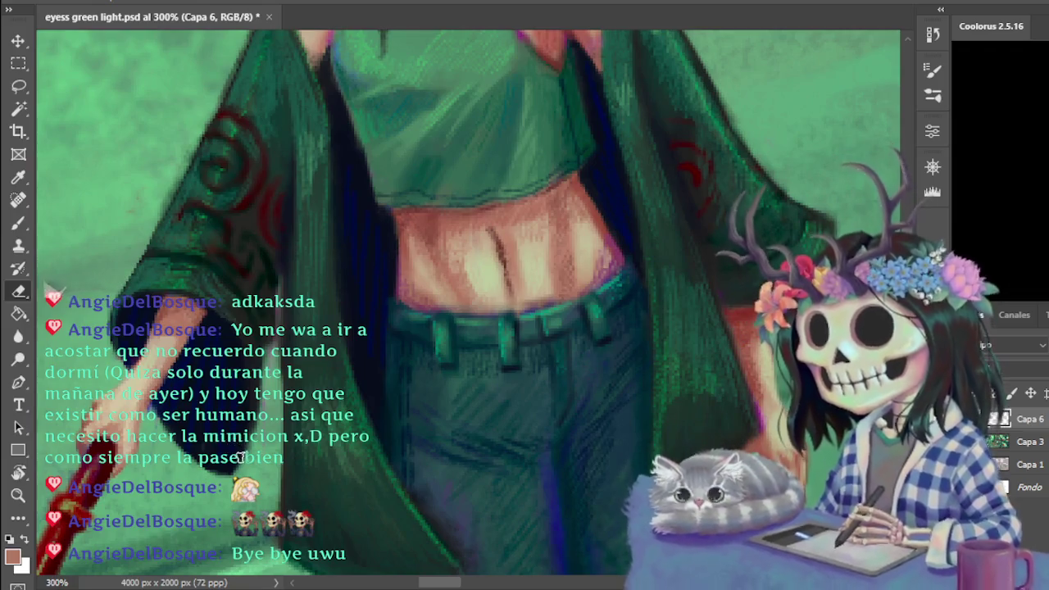
key(ctrl+1)
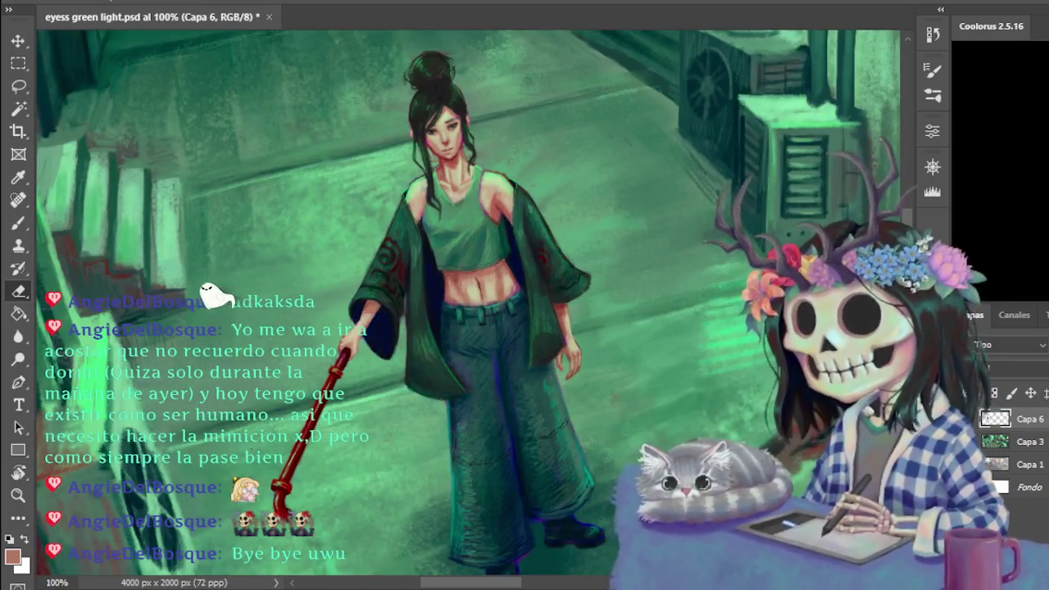
key(ctrl+minus)
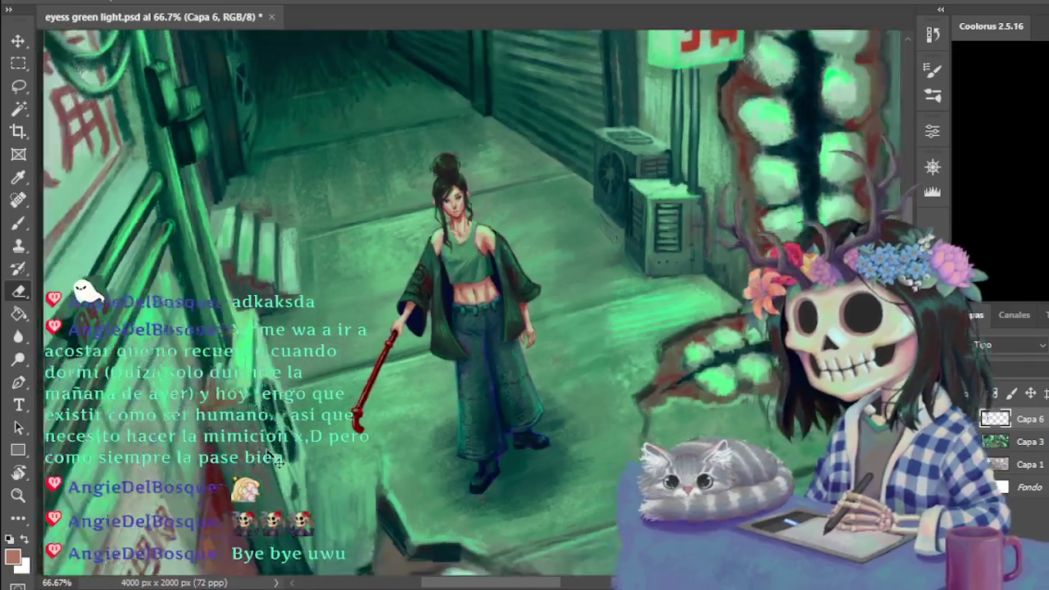
key(ctrl+minus)
key(ctrl+plus)
key(ctrl+plus)
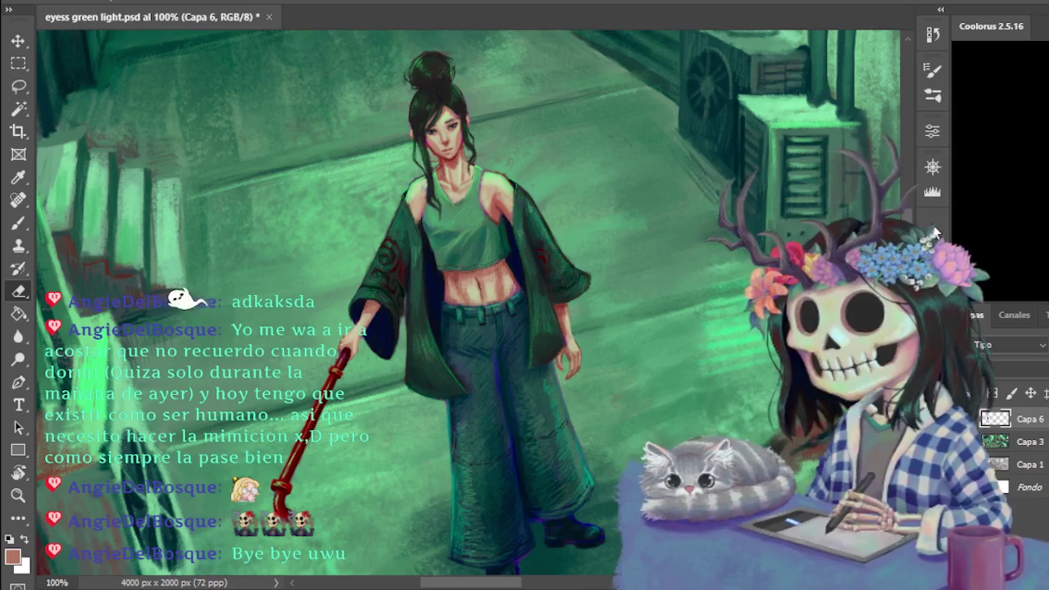
scroll(633, 284, down, 5)
scroll(467, 303, down, 4)
scroll(467, 303, down, 3)
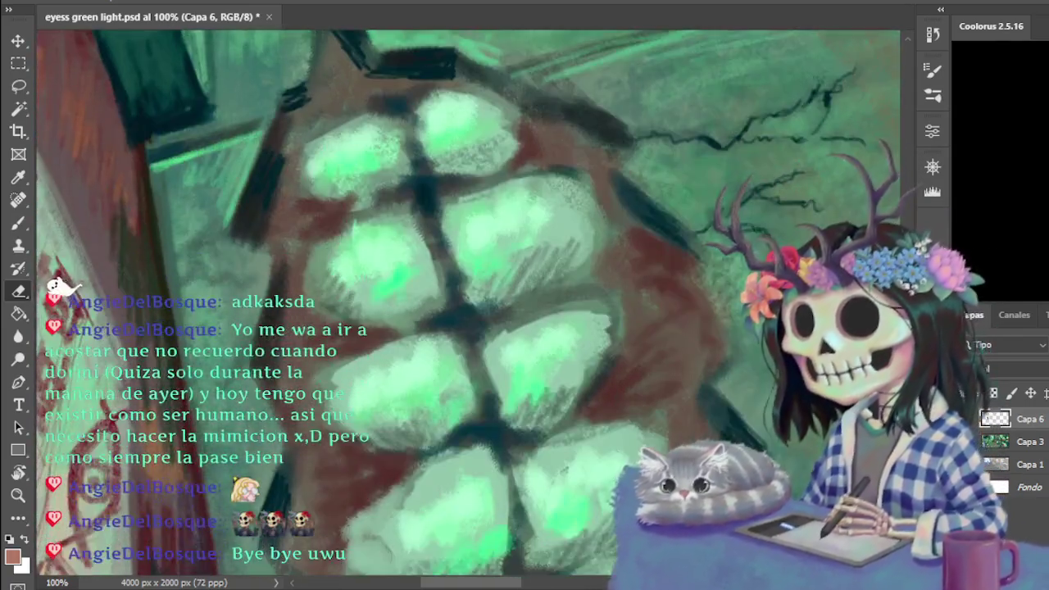
scroll(467, 303, up, 9)
scroll(467, 303, up, 2)
scroll(476, 303, up, 1)
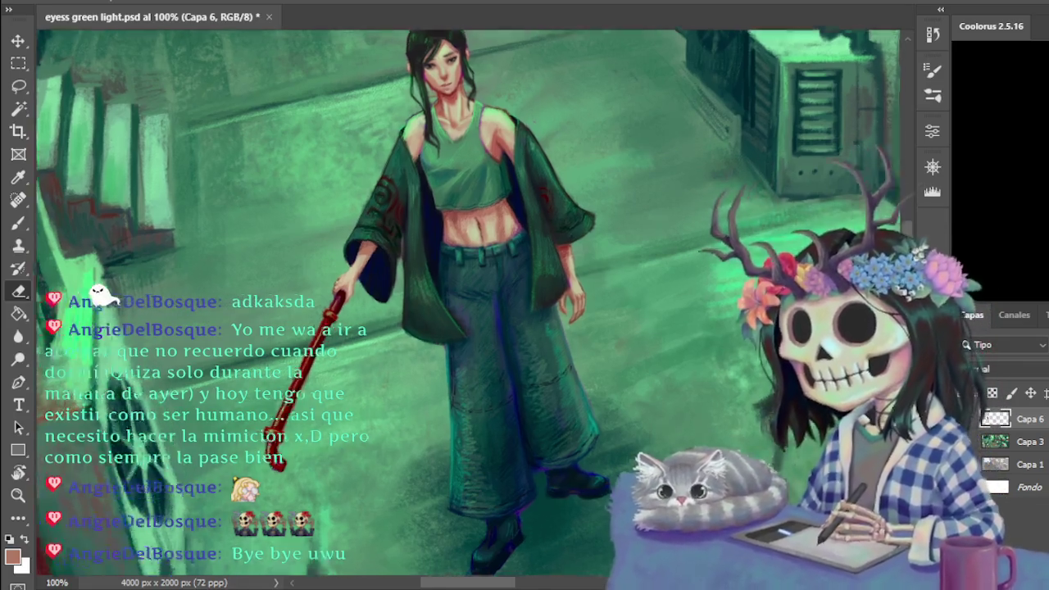
key(ctrl+plus)
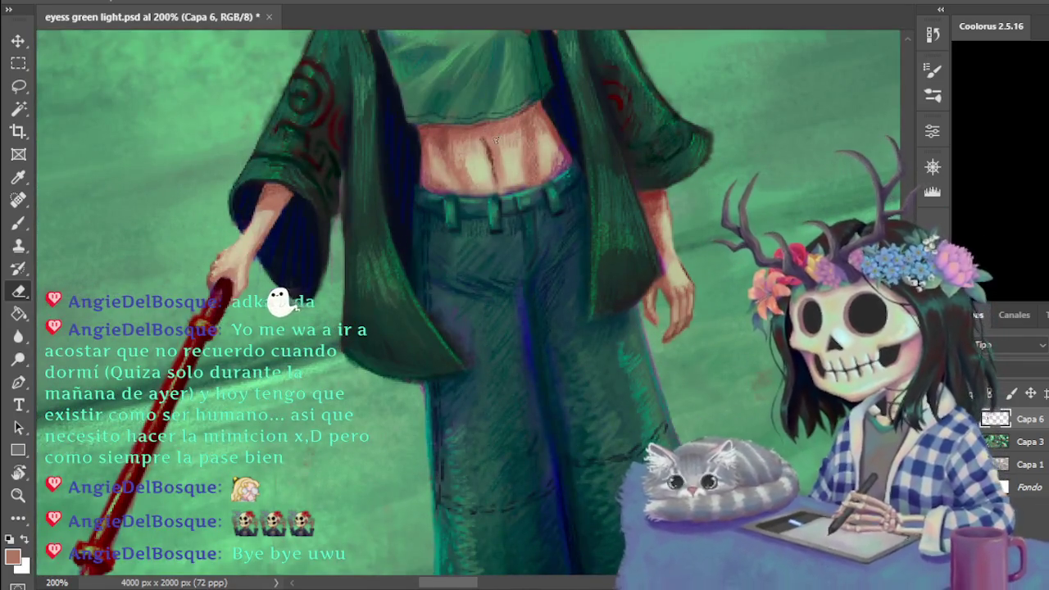
- Resize the brush, paint lighter texture strokes on the dark jeans, and zoom out to 50%
key(b)
drag(496, 133, 519, 115)
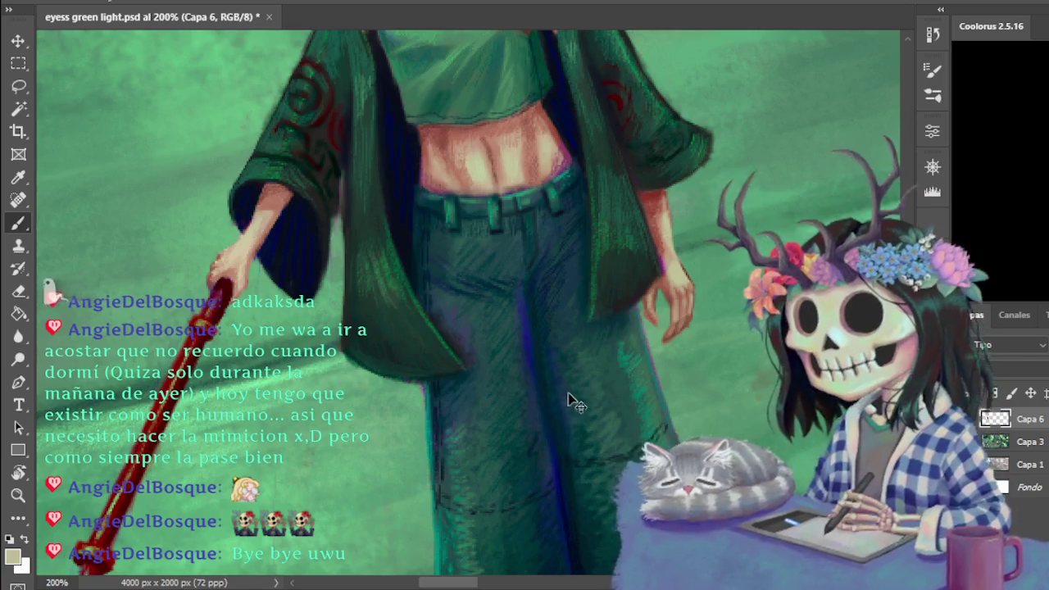
key(ctrl+minus)
key(ctrl+minus)
key(ctrl+minus)
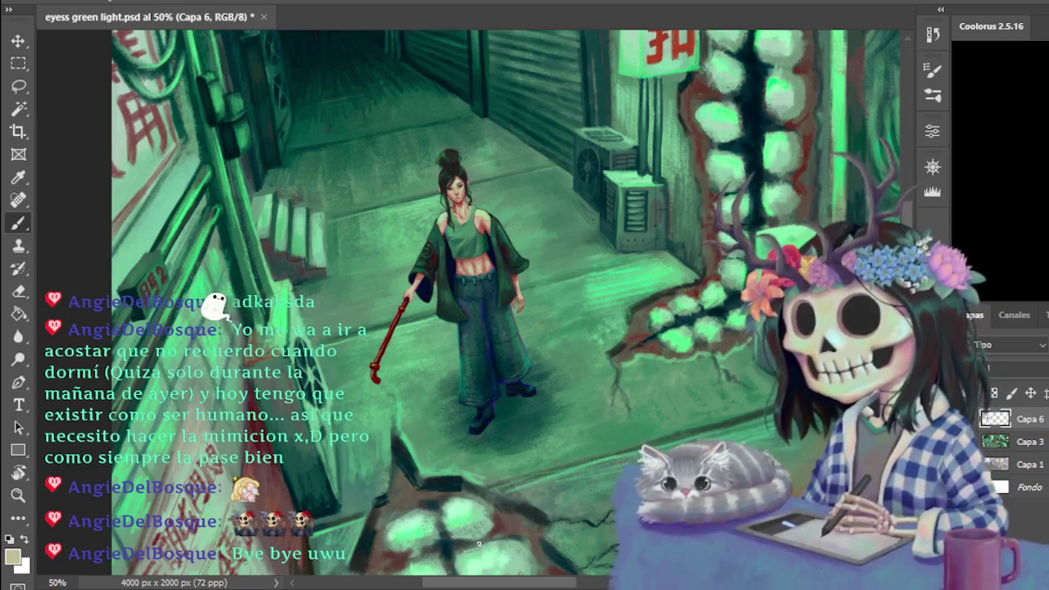
- At 300%, clean up the waist area with the Eraser and pick a salmon skin tone from the torso
key(ctrl+plus)
key(ctrl+plus)
key(ctrl+plus)
key(ctrl+plus)
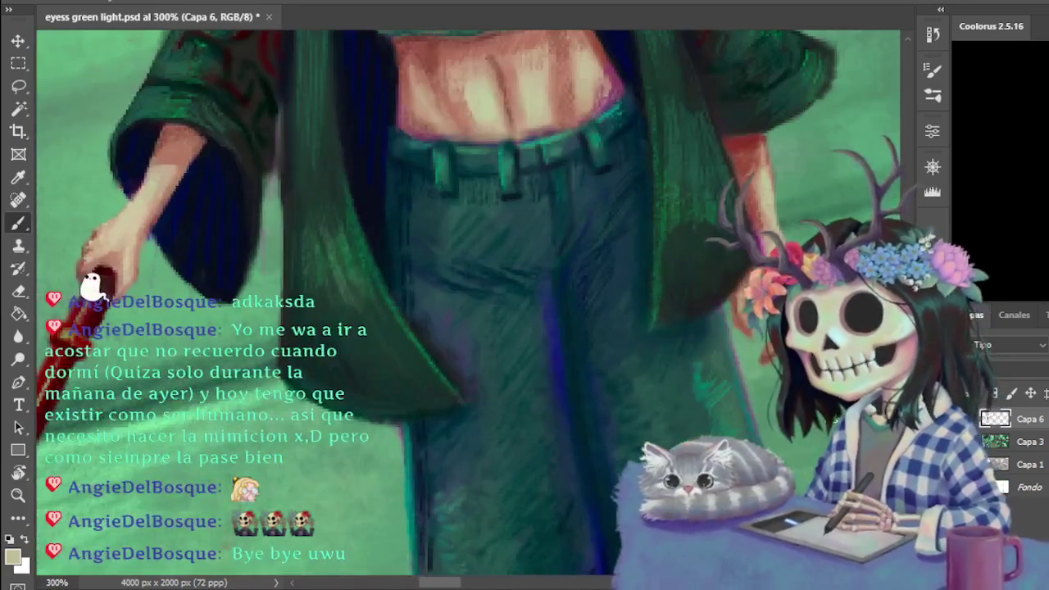
drag(449, 584, 466, 584)
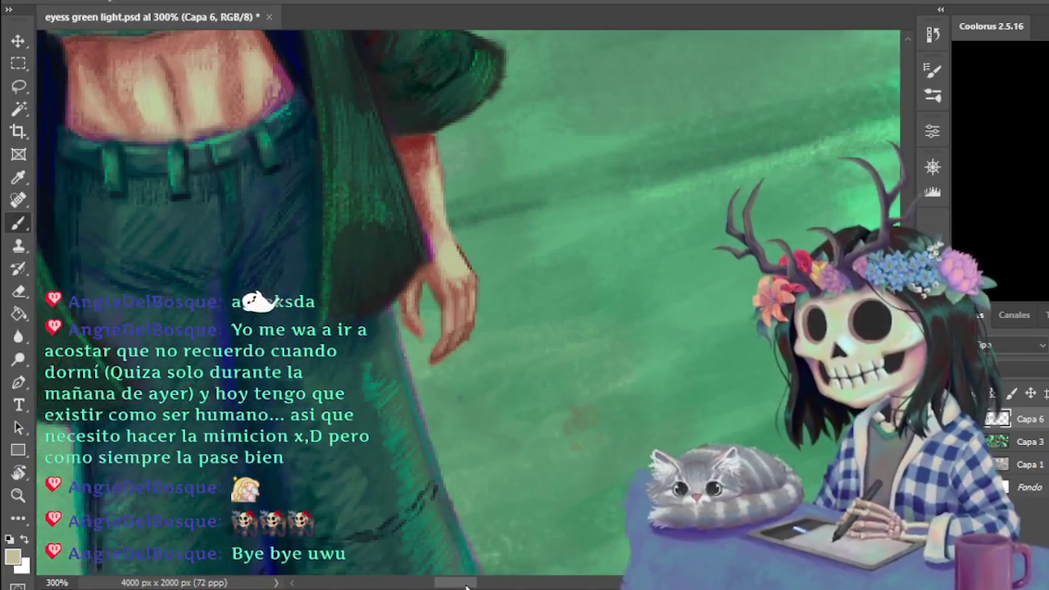
key(e)
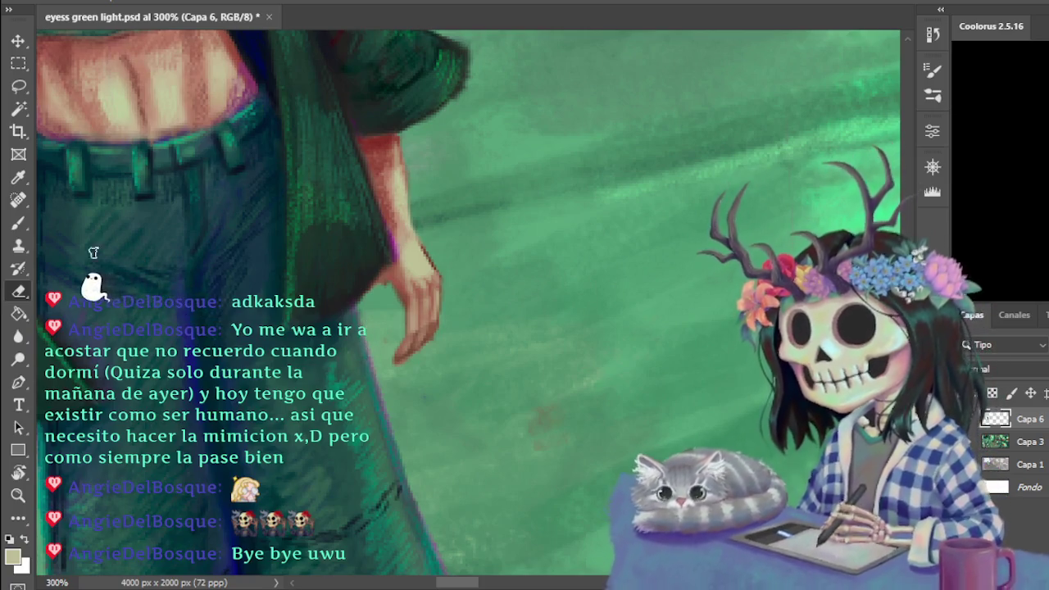
click(20, 222)
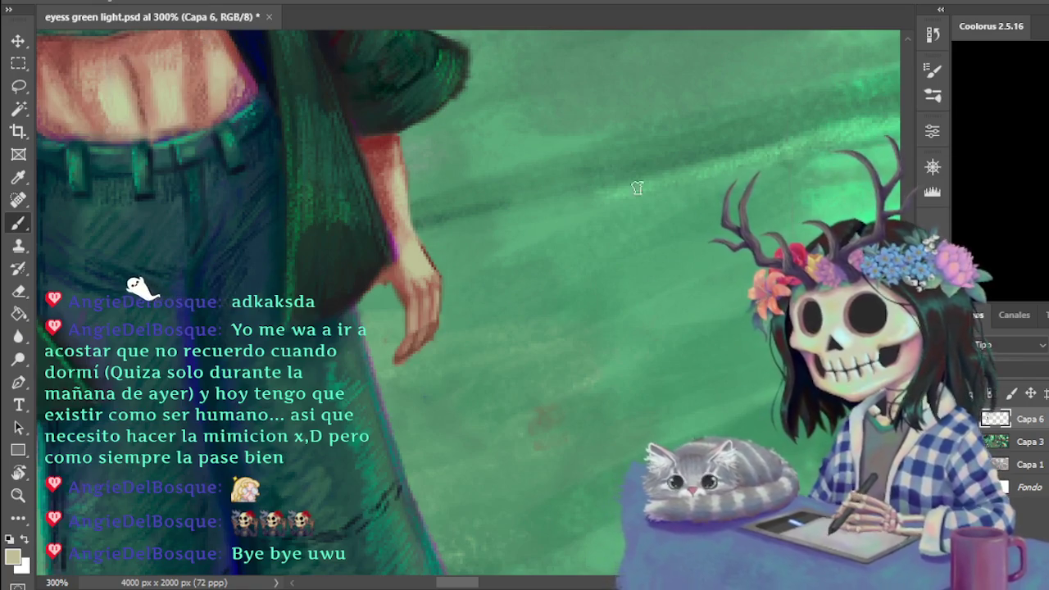
scroll(636, 187, up, 3)
scroll(779, 231, up, 1)
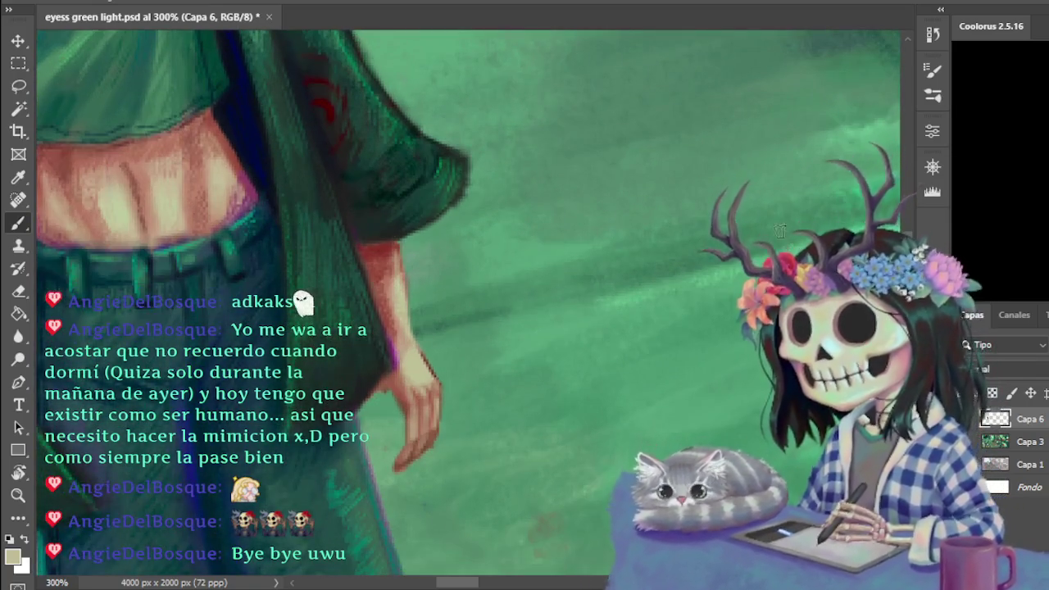
alt+click(196, 124)
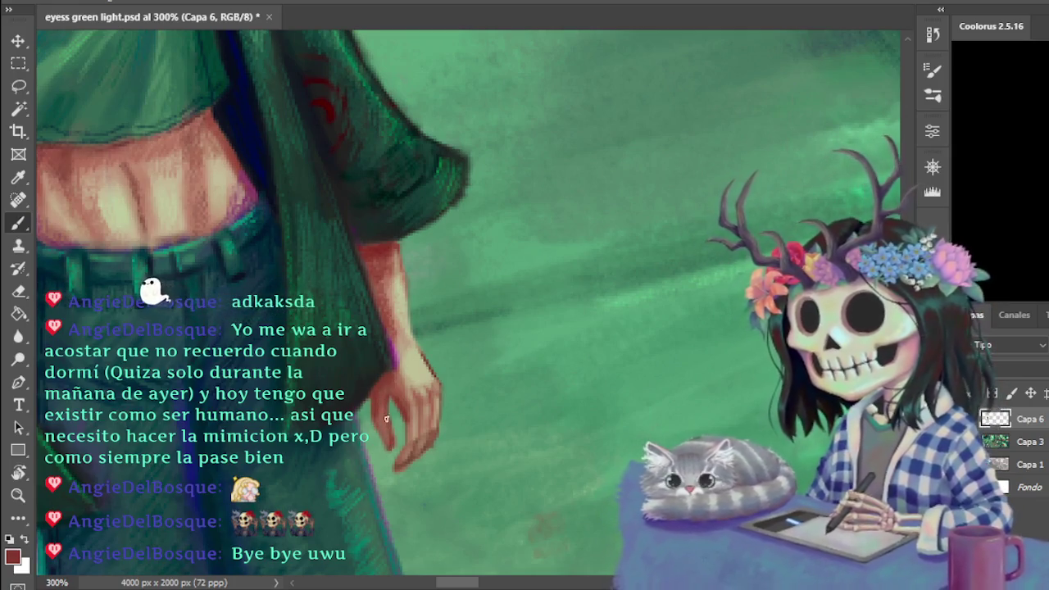
- Repaint the hanging hand with sampled beige, tan, reddish-brown and background green tones
alt+click(420, 367)
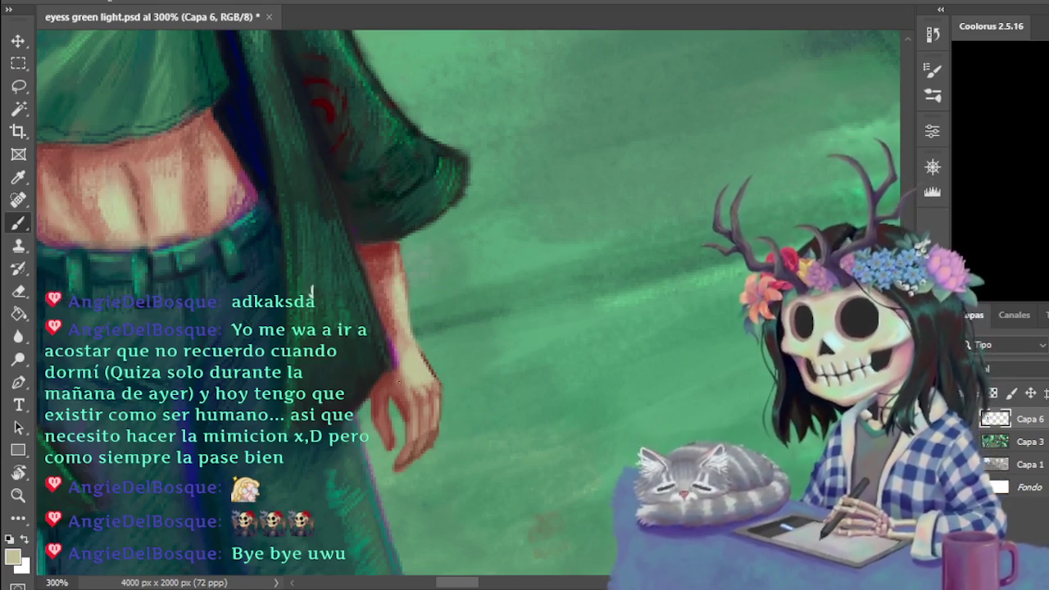
alt+click(404, 390)
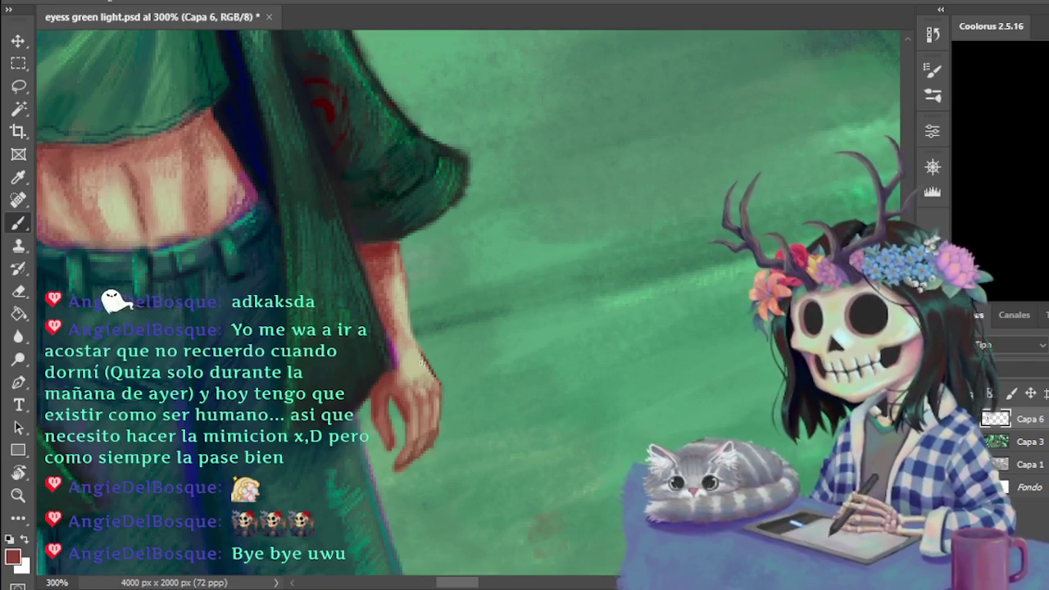
alt+click(419, 373)
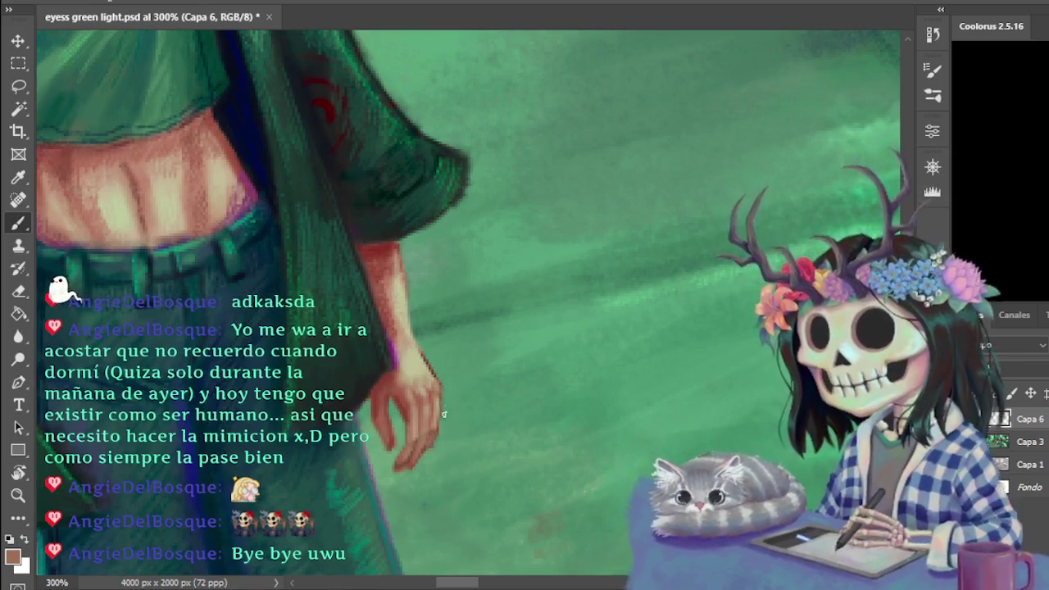
alt+click(410, 385)
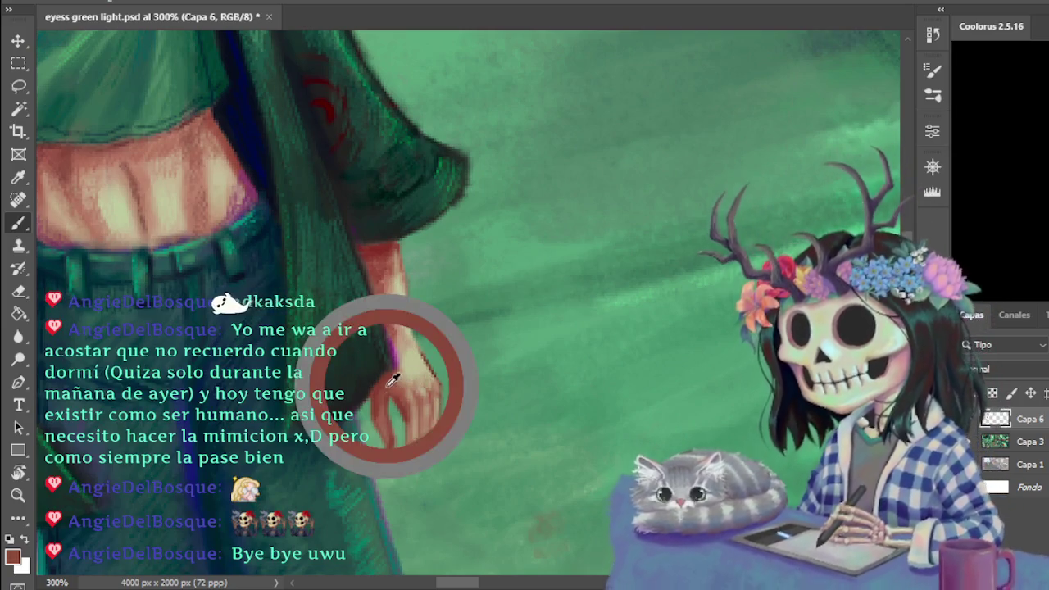
alt+click(421, 374)
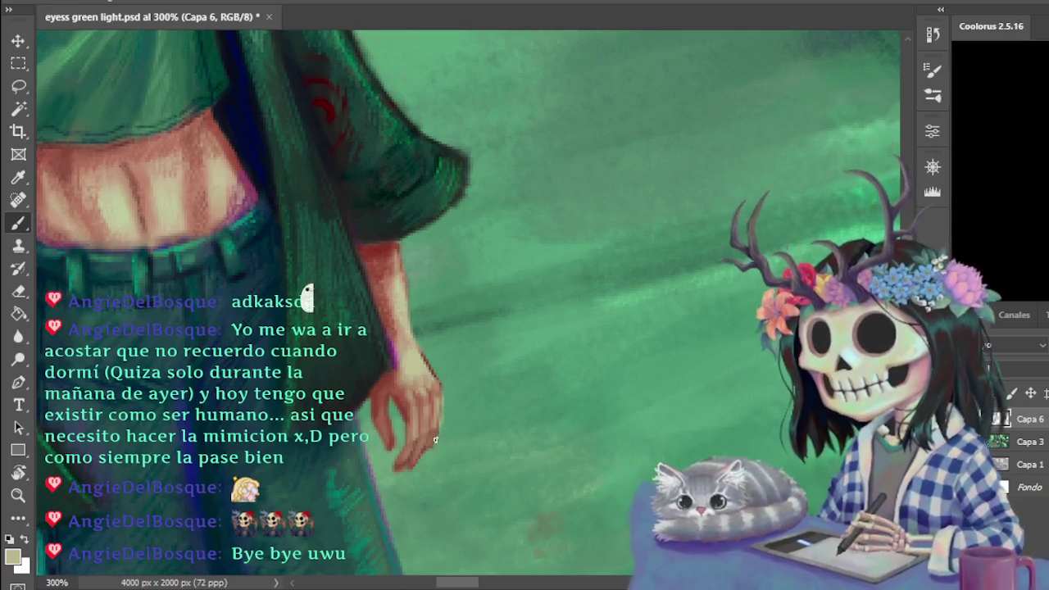
alt+click(393, 385)
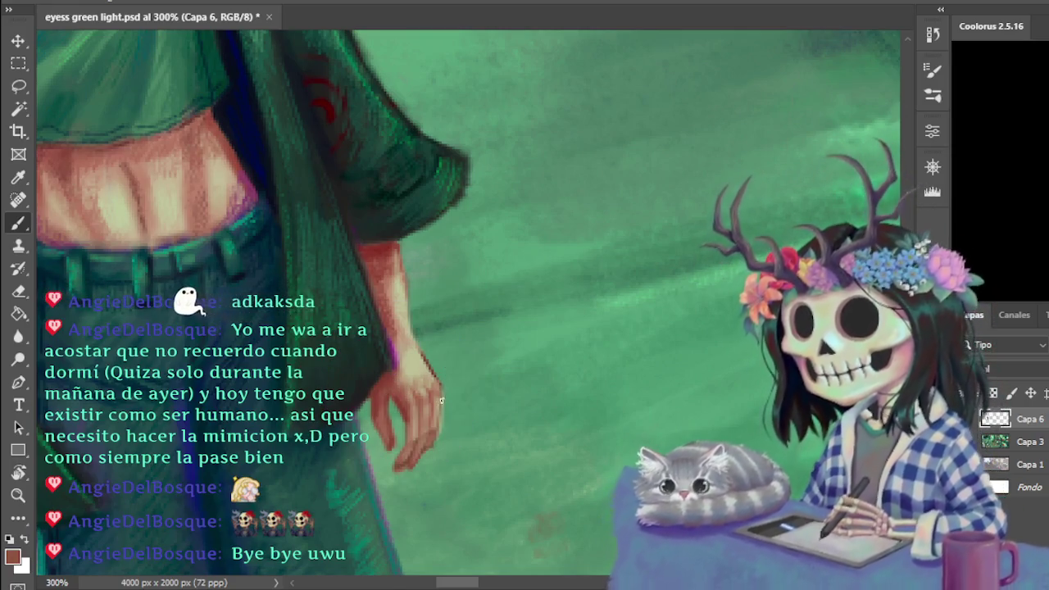
alt+click(444, 392)
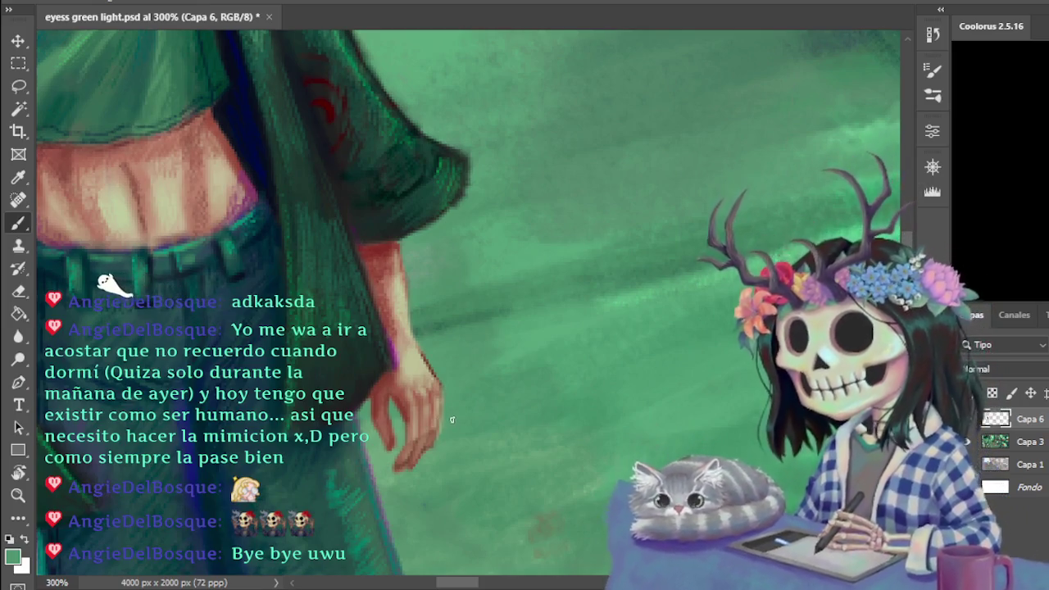
alt+click(424, 362)
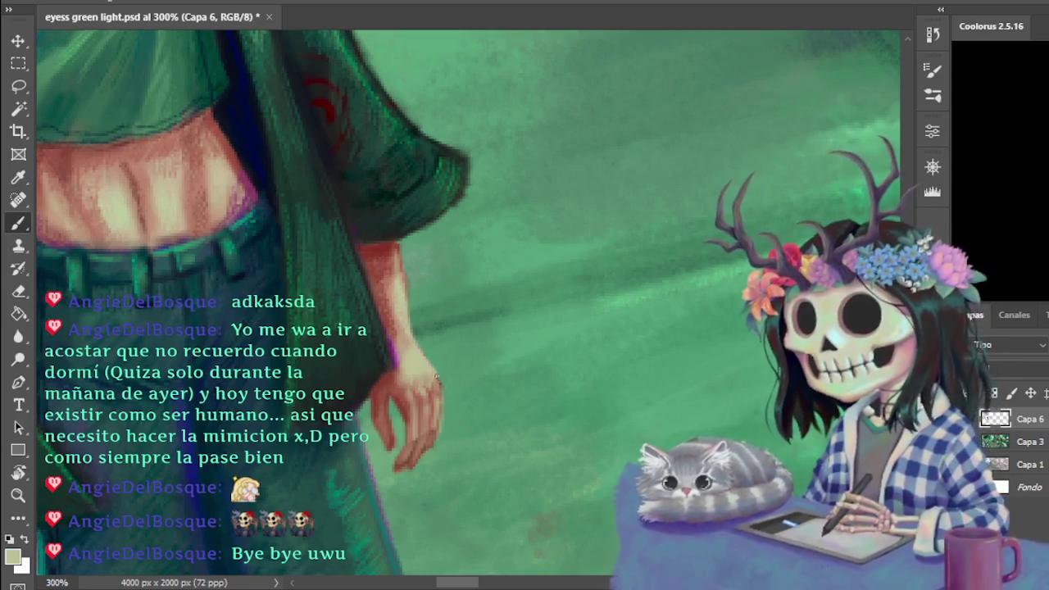
alt+click(439, 379)
alt+click(401, 393)
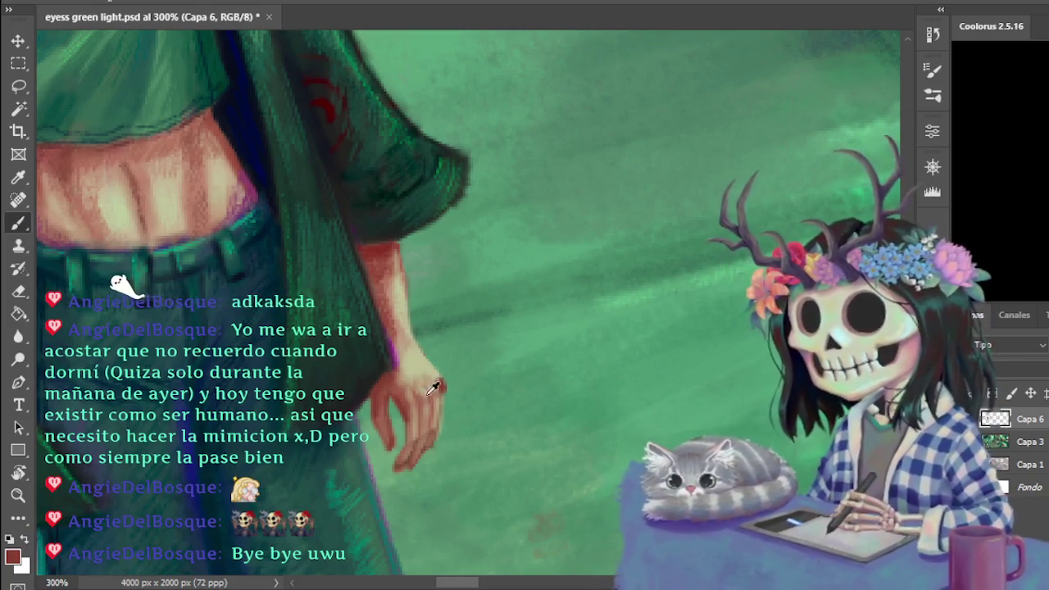
- Define the knuckles and fingers by alternating red-brown shadow with beige and tan highlight tones
alt+click(412, 393)
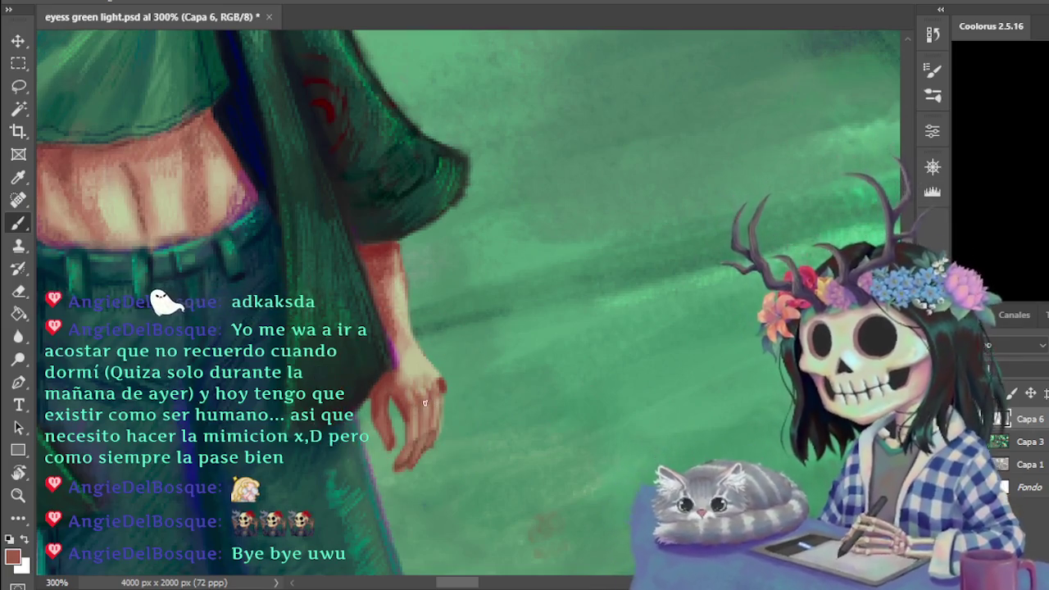
alt+click(441, 382)
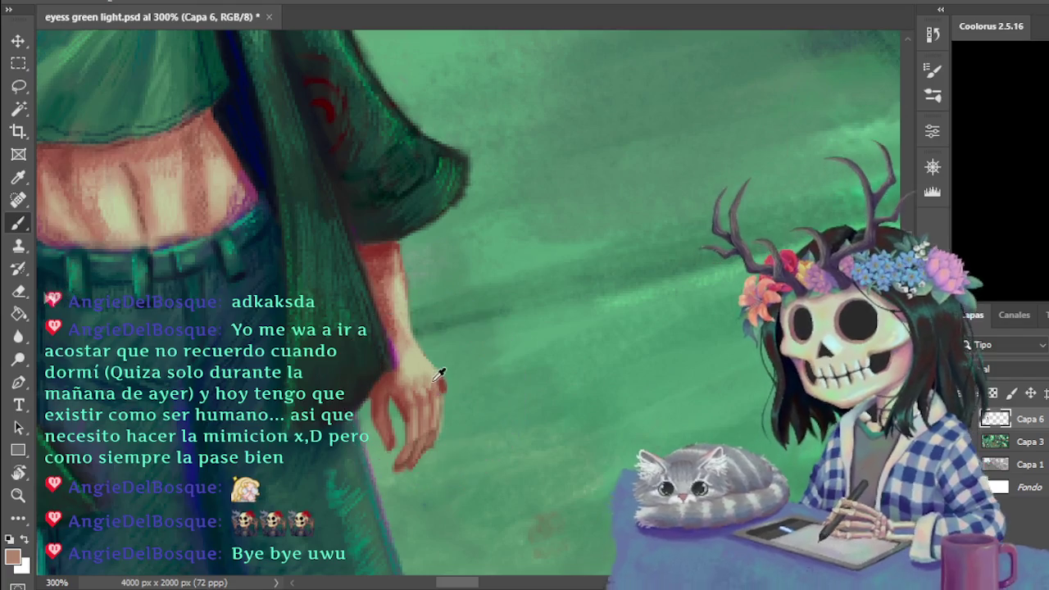
alt+click(440, 385)
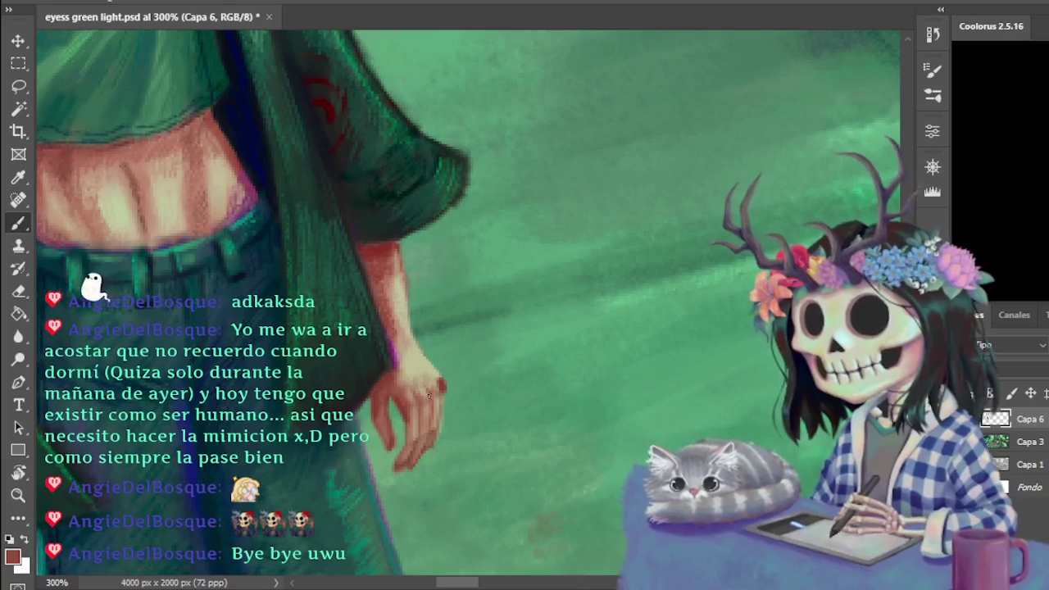
alt+click(430, 383)
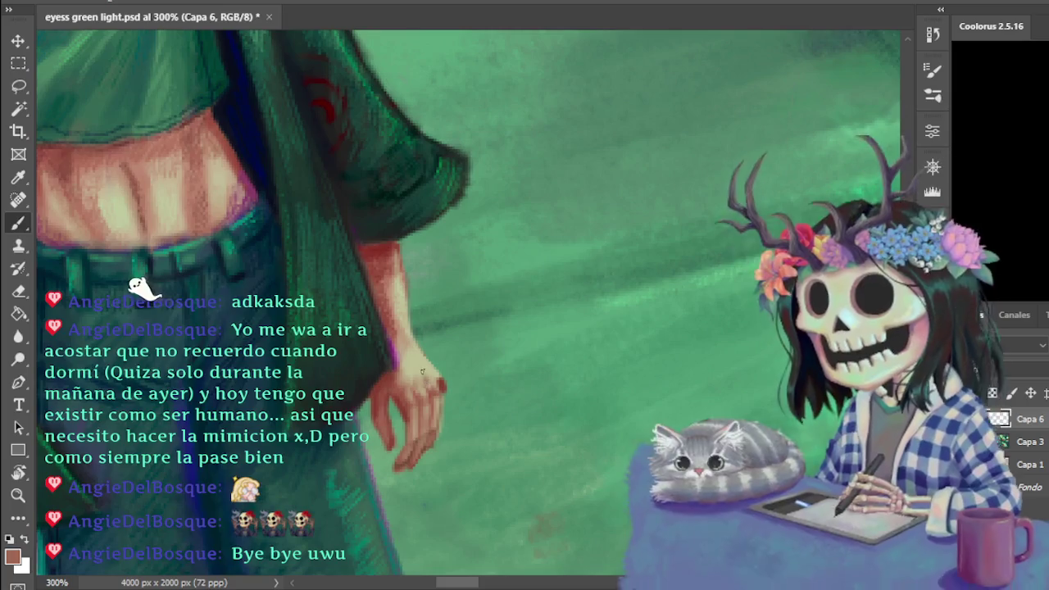
alt+click(420, 345)
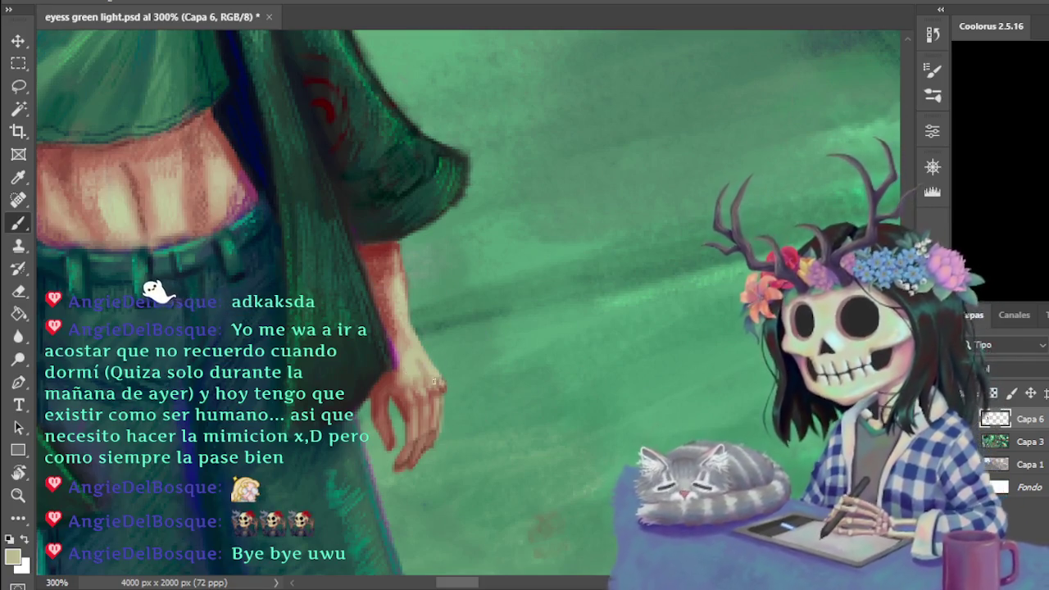
alt+click(400, 391)
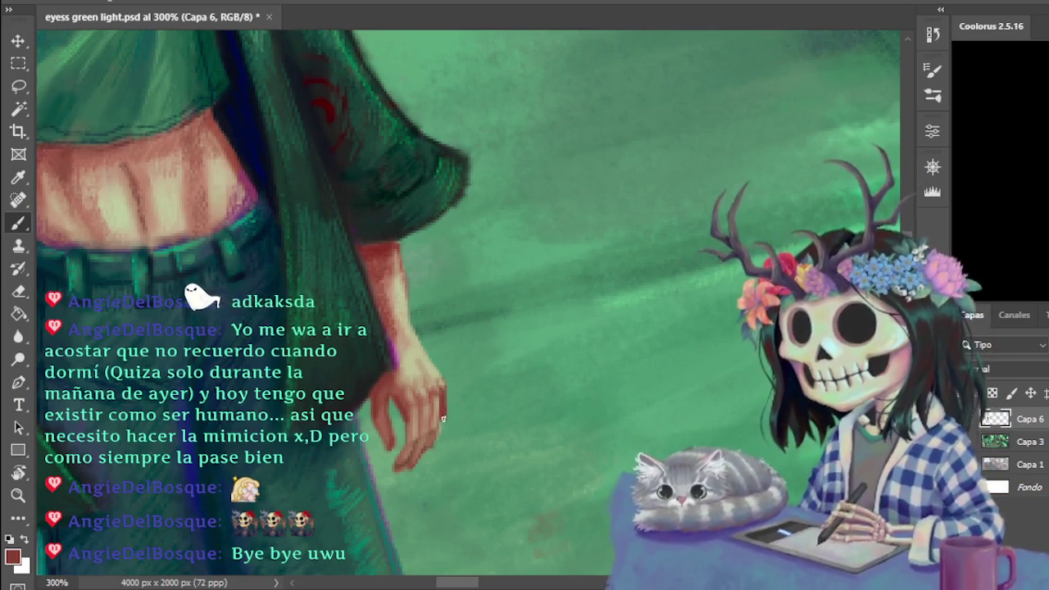
alt+click(409, 416)
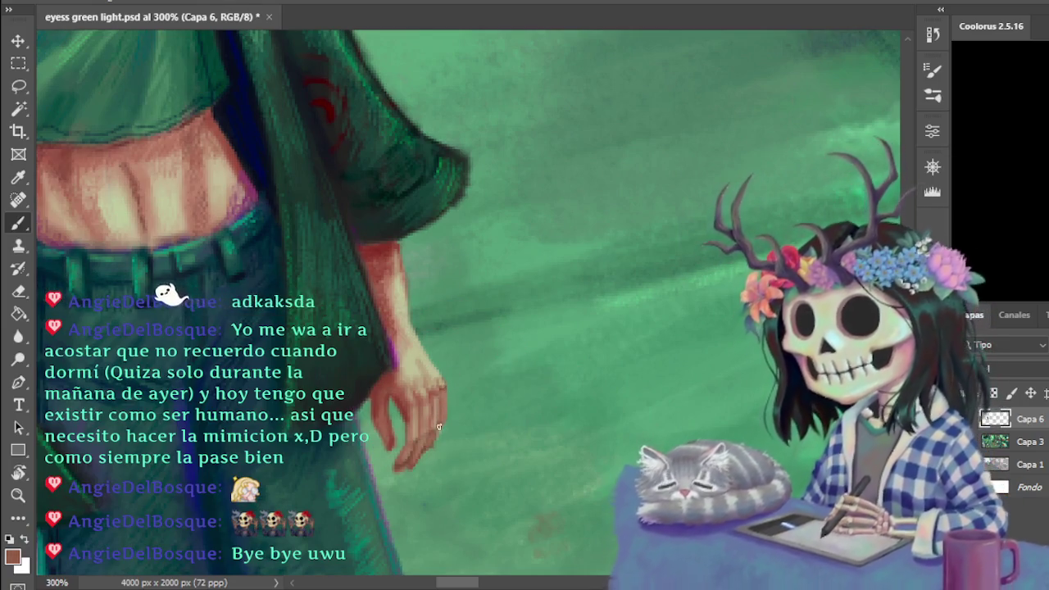
alt+click(424, 366)
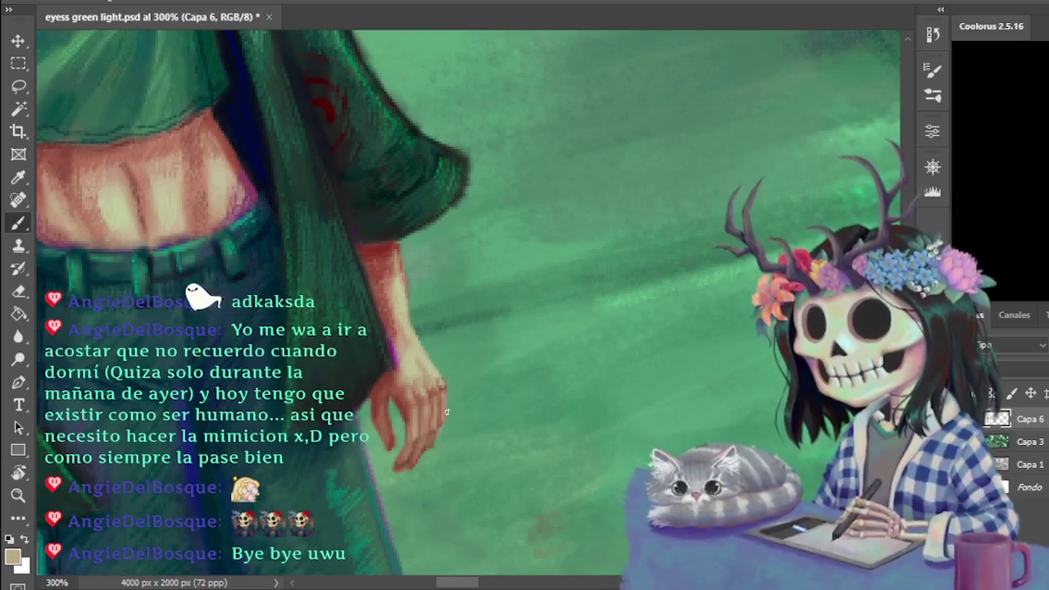
alt+click(431, 441)
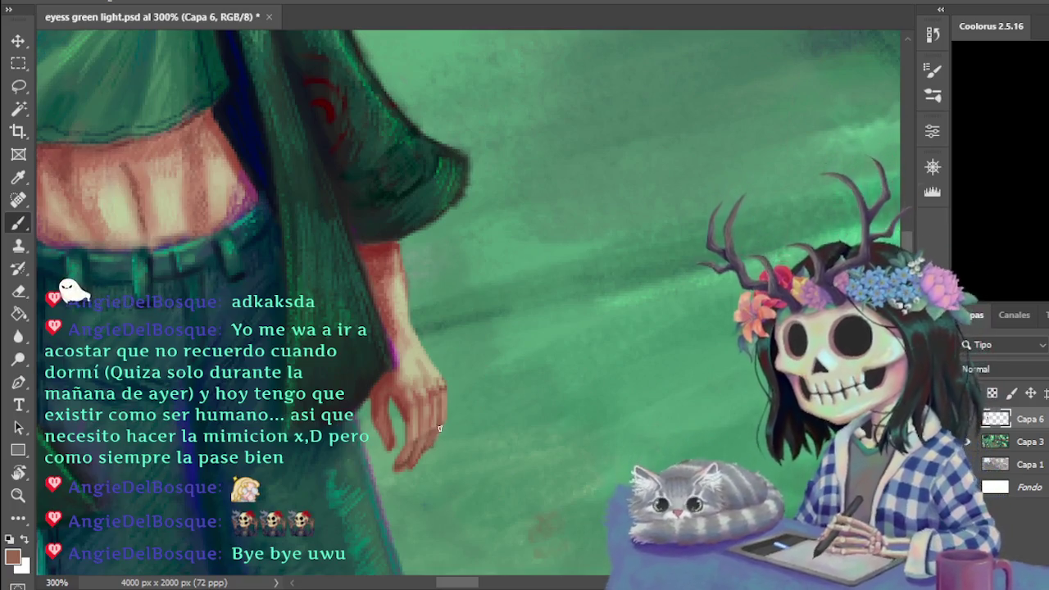
alt+click(410, 421)
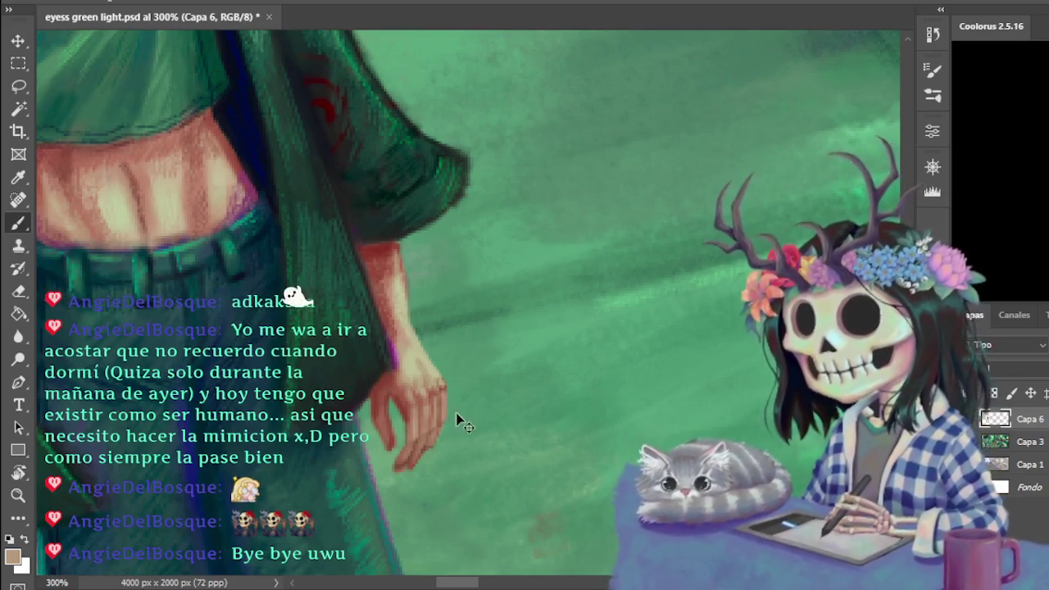
key(ctrl+minus)
key(ctrl+minus)
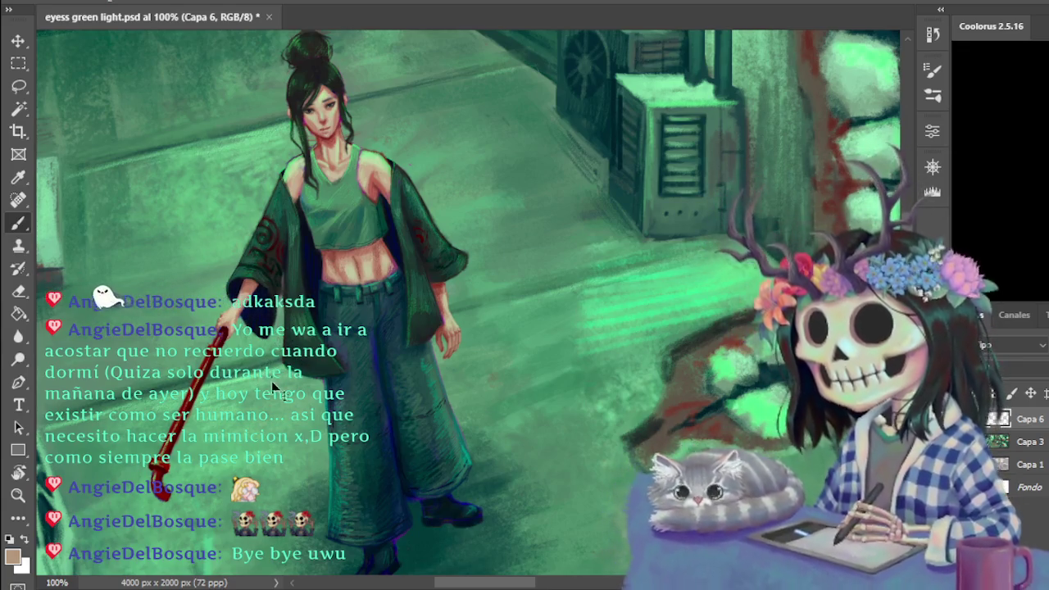
key(ctrl+plus)
drag(482, 585, 442, 589)
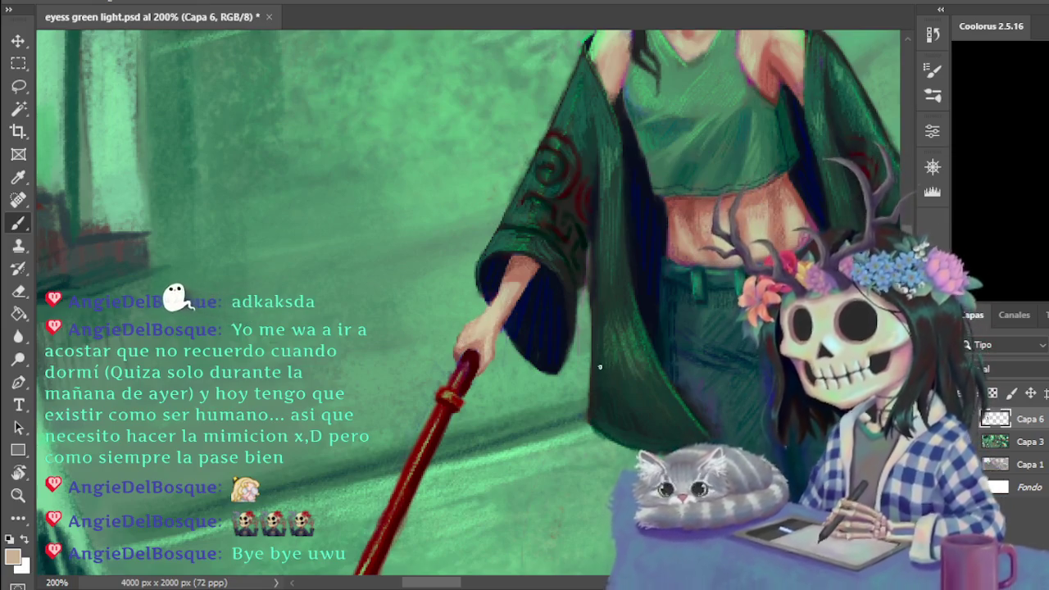
scroll(584, 373, down, 2)
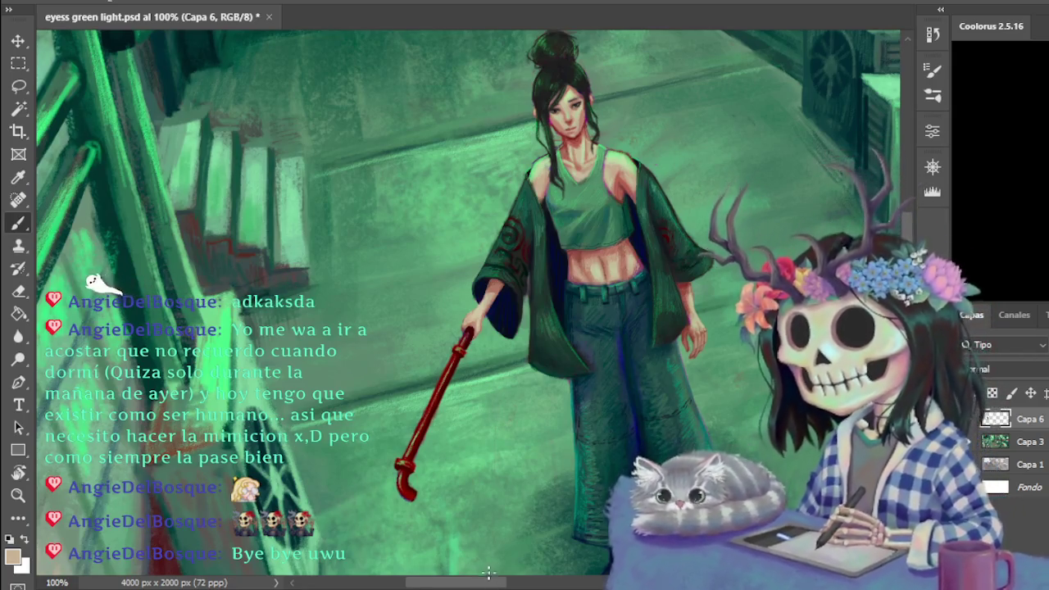
key(ctrl+plus)
key(ctrl+plus)
key(ctrl+plus)
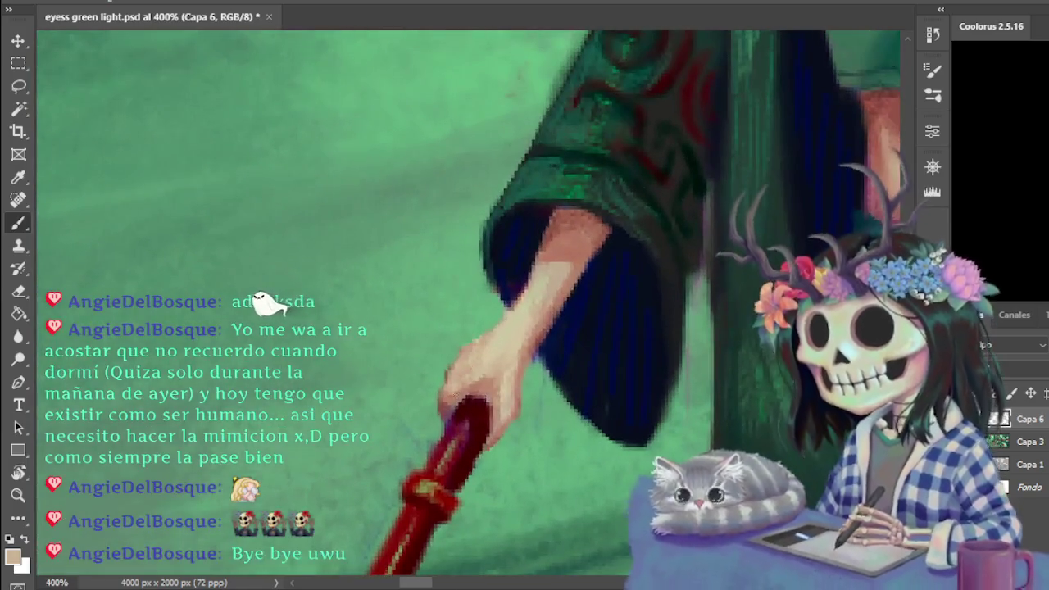
alt+click(451, 370)
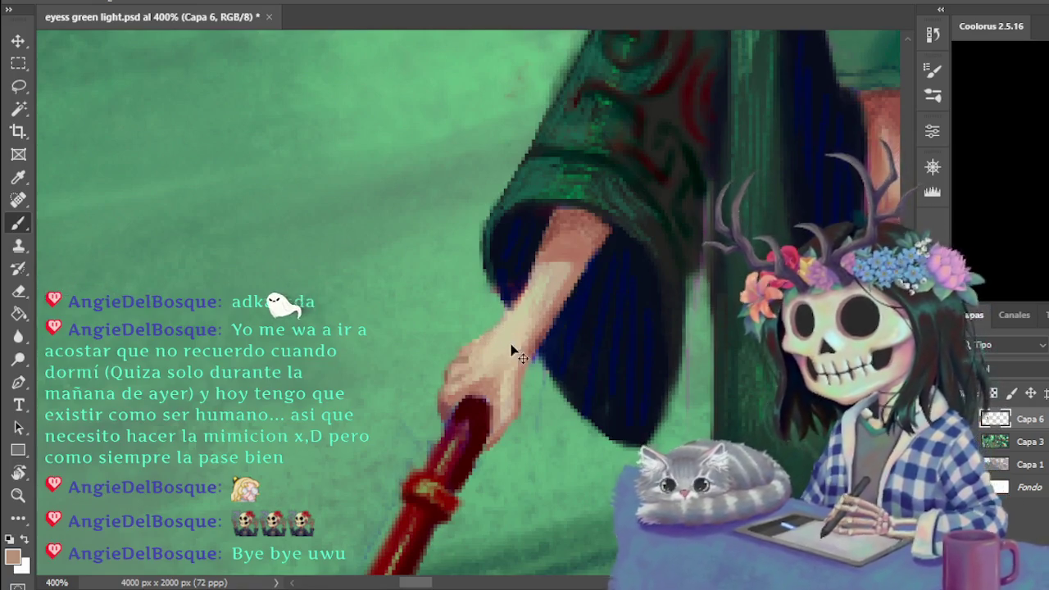
key(ctrl+minus)
key(ctrl+minus)
key(ctrl+minus)
key(ctrl+minus)
key(ctrl+plus)
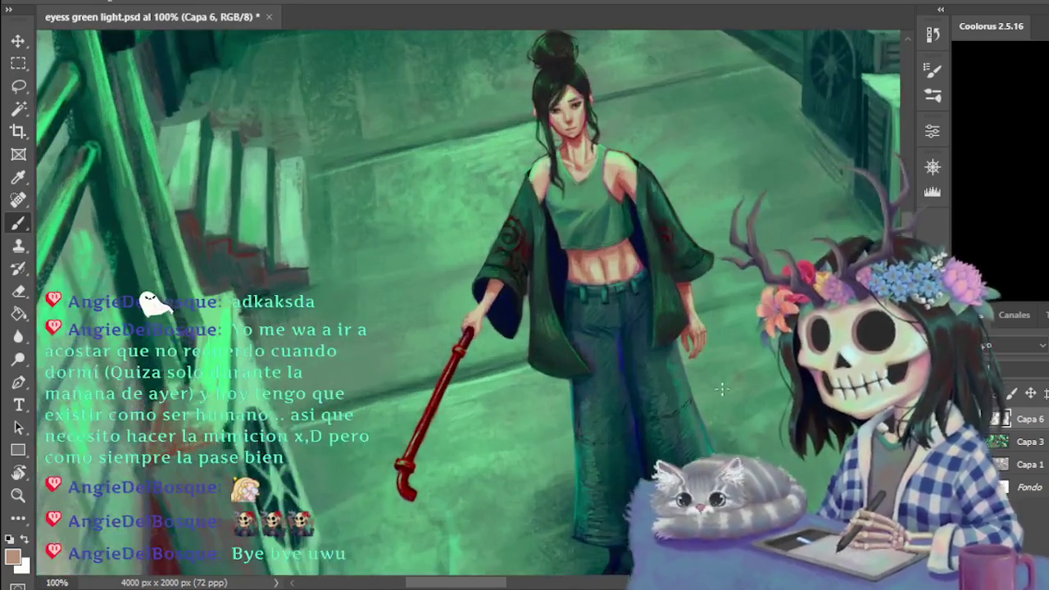
drag(491, 584, 508, 584)
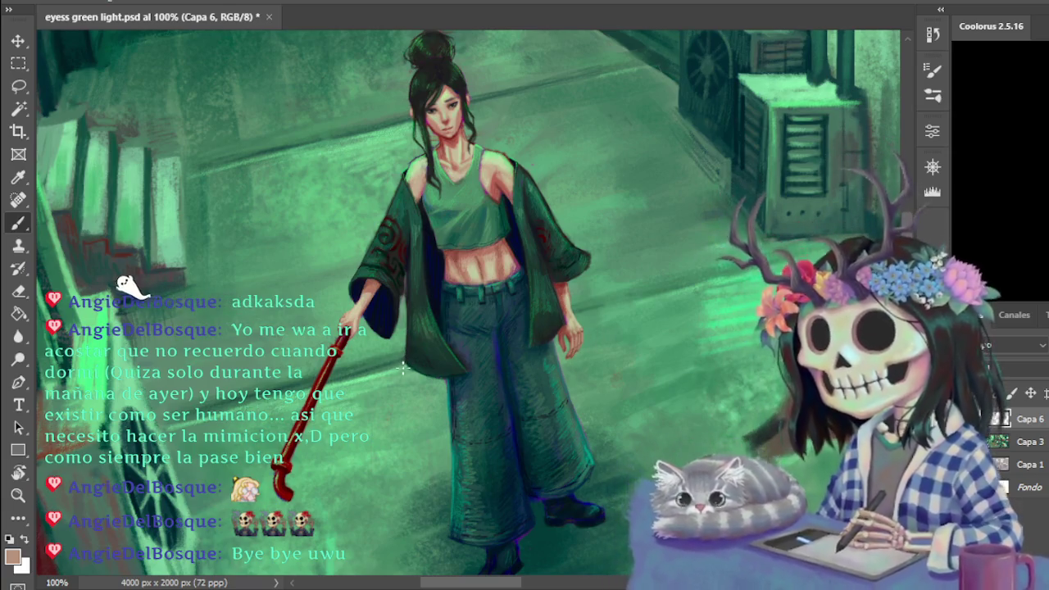
- At 200%, sample the cane's dark red and paint and erase around the grip, then view the whole scene
key(ctrl+plus)
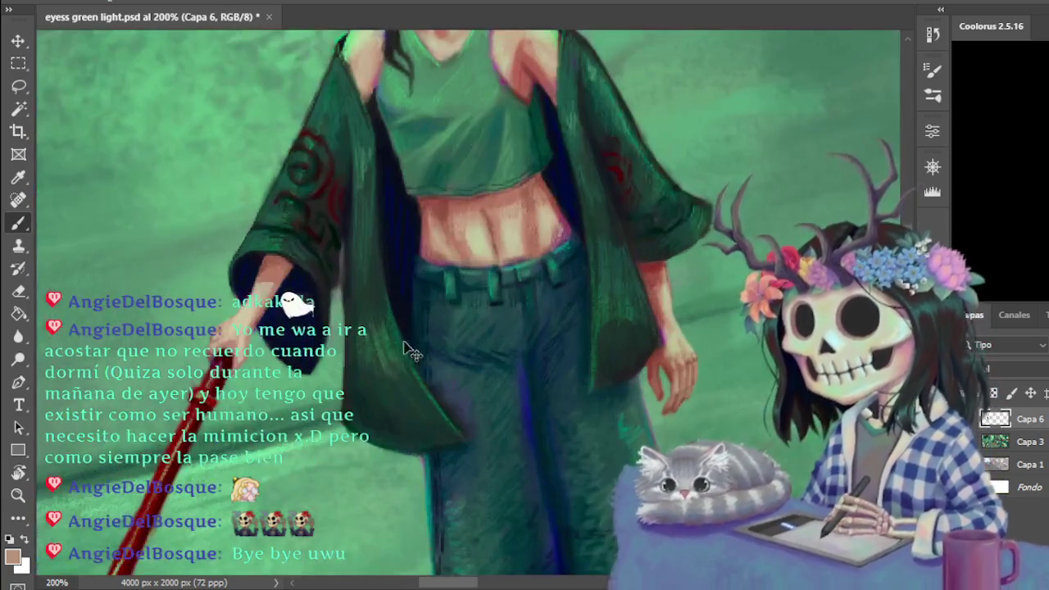
alt+click(190, 415)
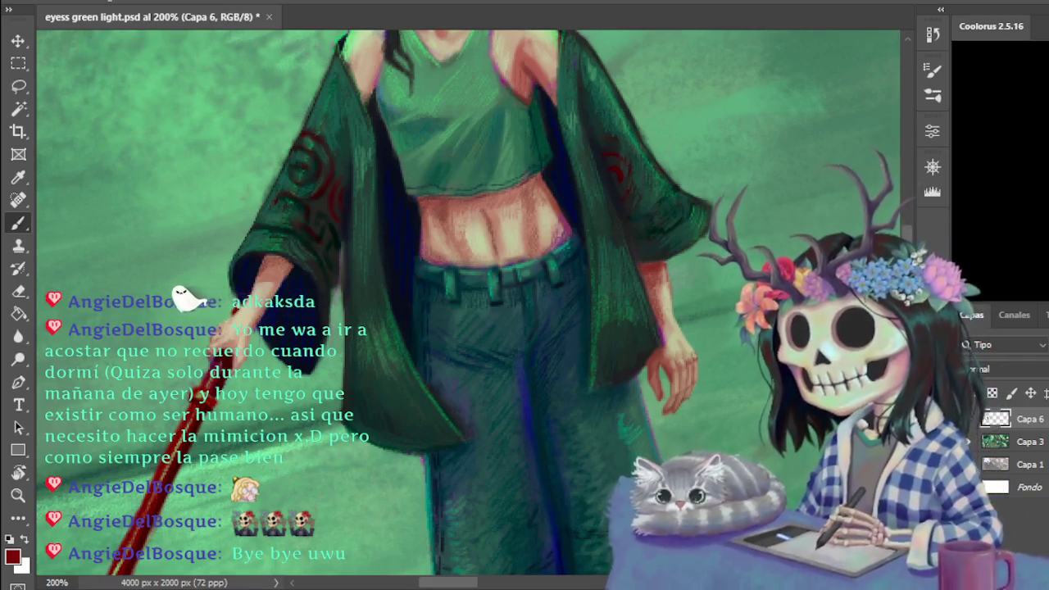
key(e)
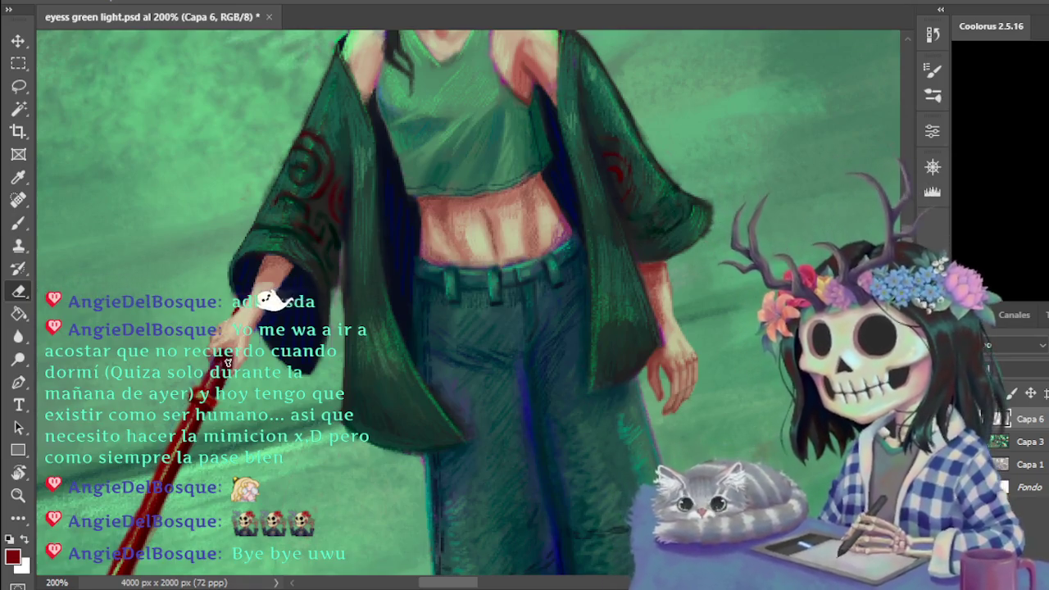
key(b)
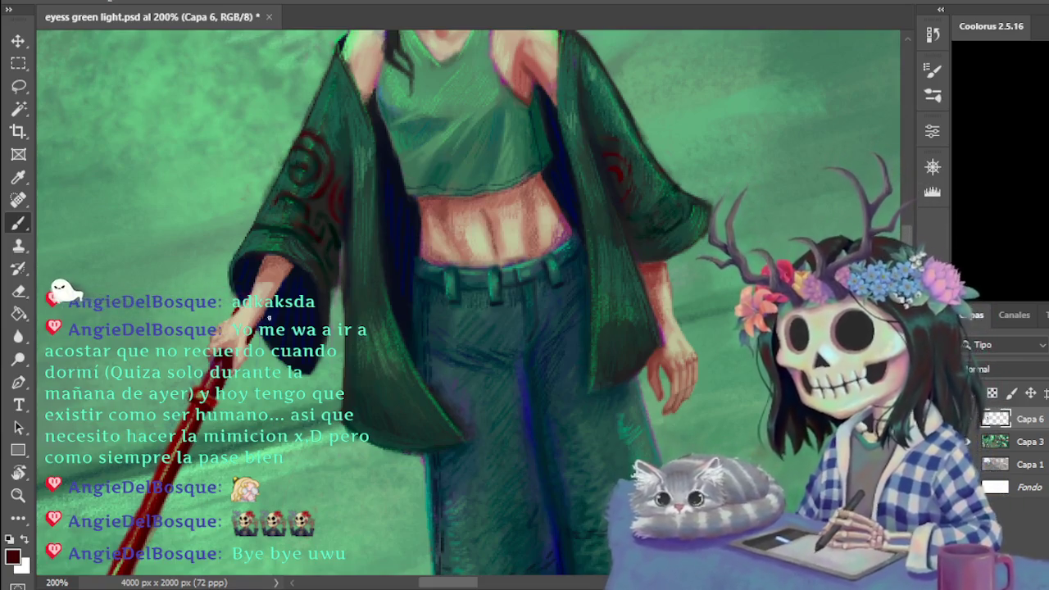
key(ctrl+minus)
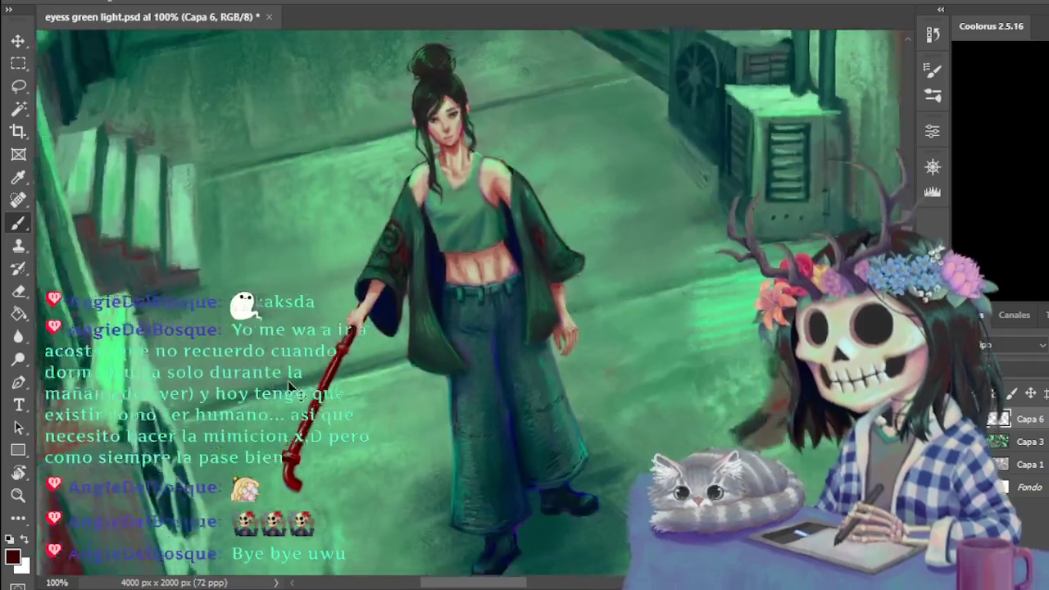
key(ctrl+minus)
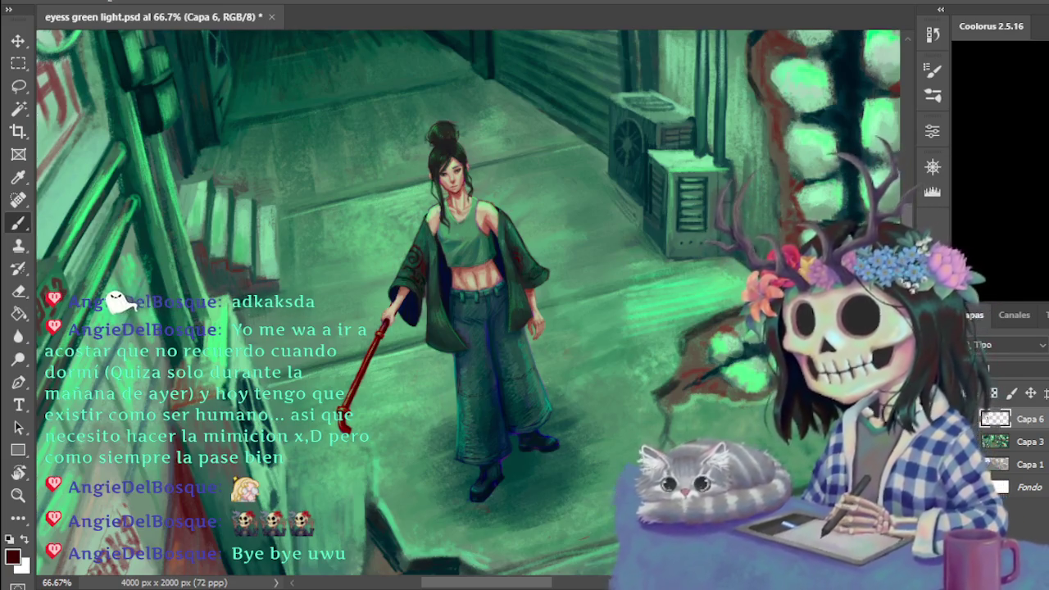
- Zoom out and pan to look over the full eyeball alley canvas
scroll(623, 506, down, 1)
scroll(622, 506, down, 1)
scroll(623, 507, down, 1)
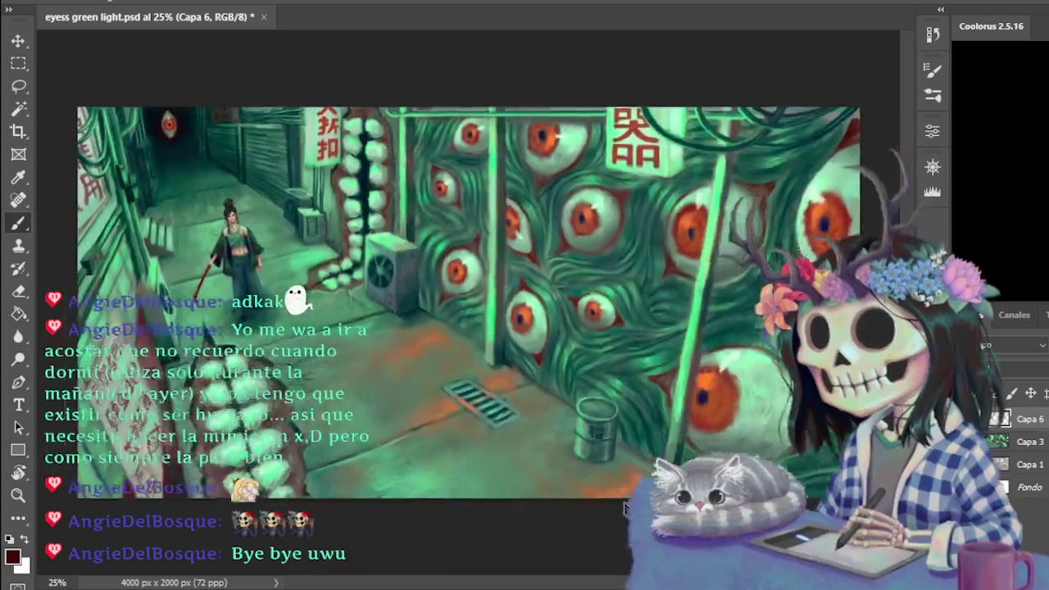
scroll(622, 506, down, 1)
scroll(610, 496, up, 1)
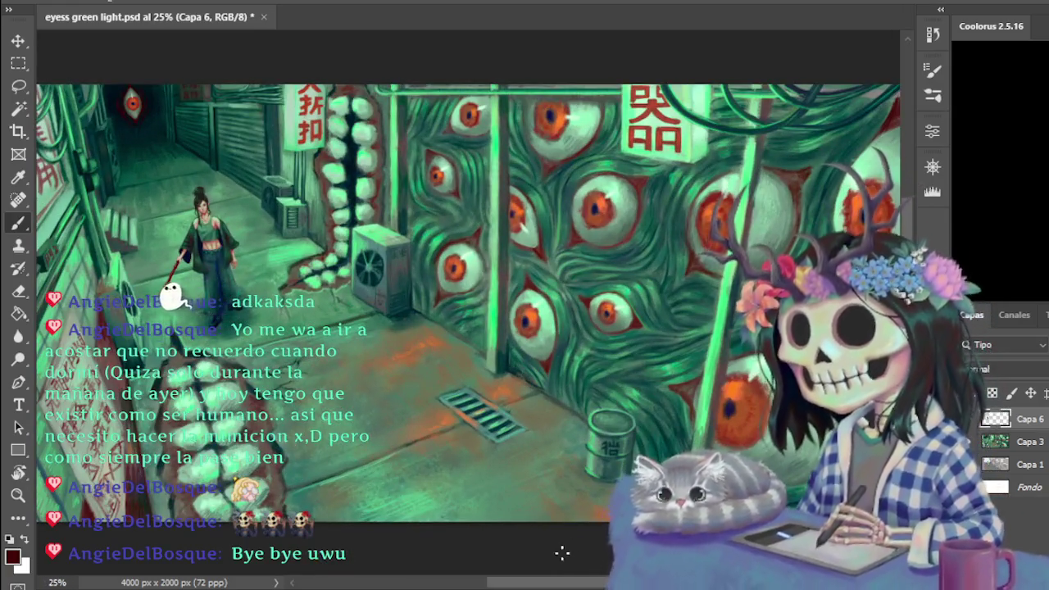
mouse_move(562, 587)
mouse_down()
mouse_move(533, 584)
mouse_move(574, 586)
mouse_move(545, 587)
mouse_up()
- Zoom in stepwise and pan until the woman's face and torso fill the view at 200%
key(ctrl+plus)
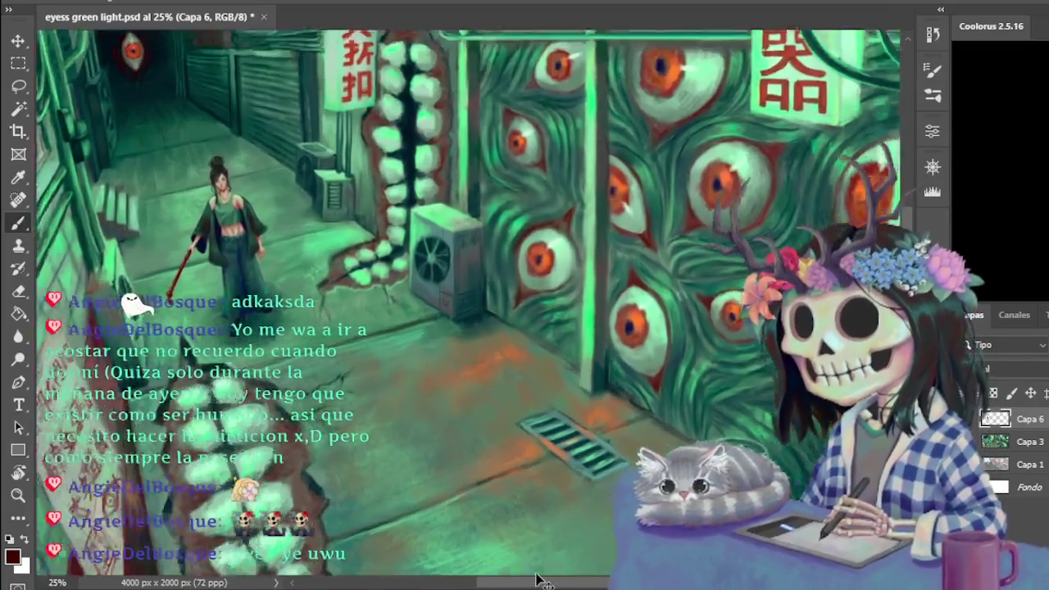
key(ctrl+plus)
drag(565, 585, 507, 585)
key(ctrl+minus)
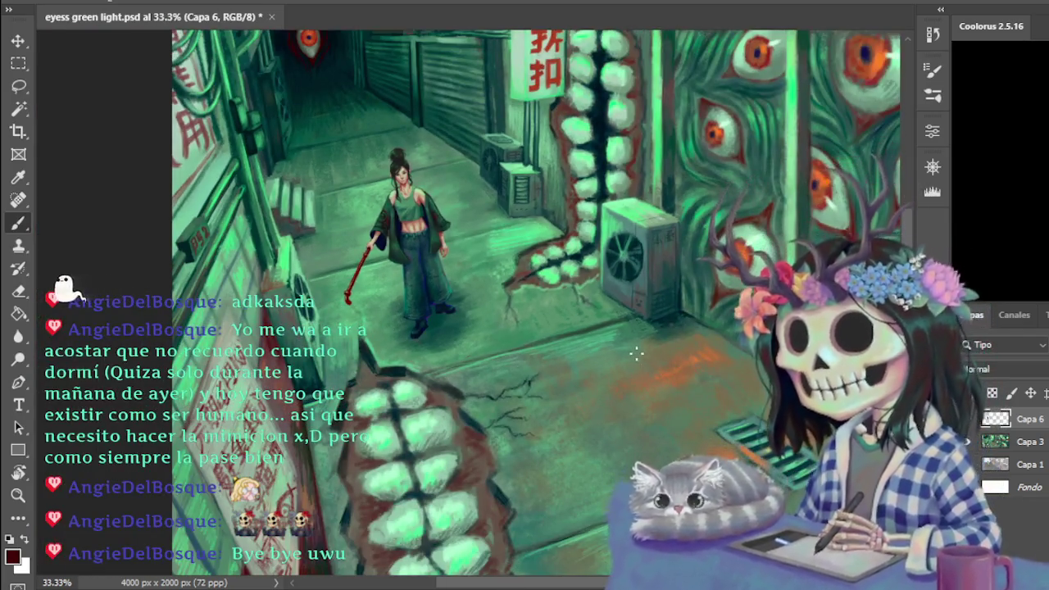
key(ctrl+plus)
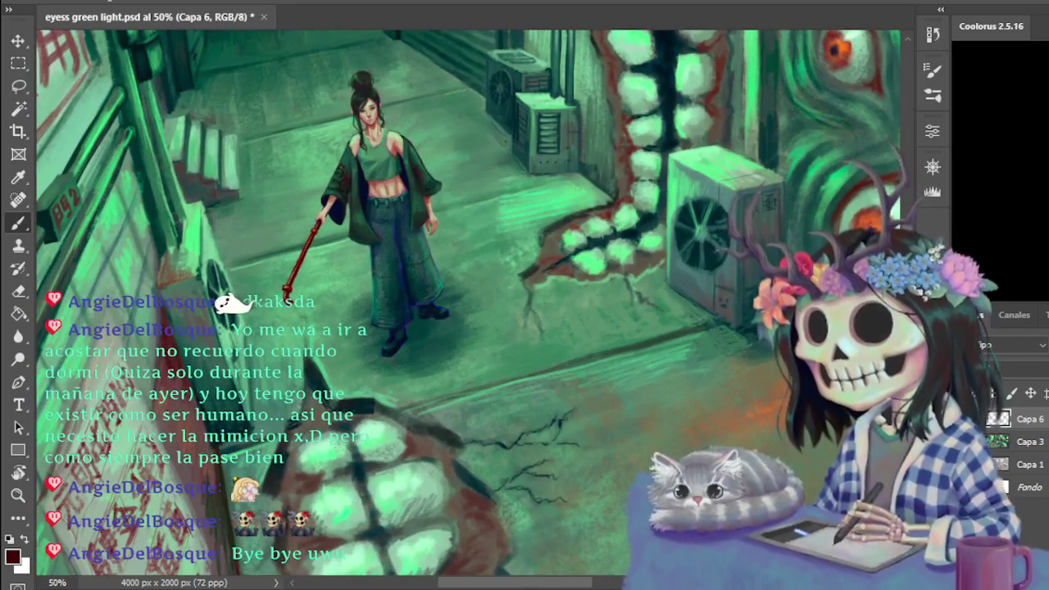
scroll(467, 303, up, 5)
scroll(467, 303, up, 1)
key(ctrl+plus)
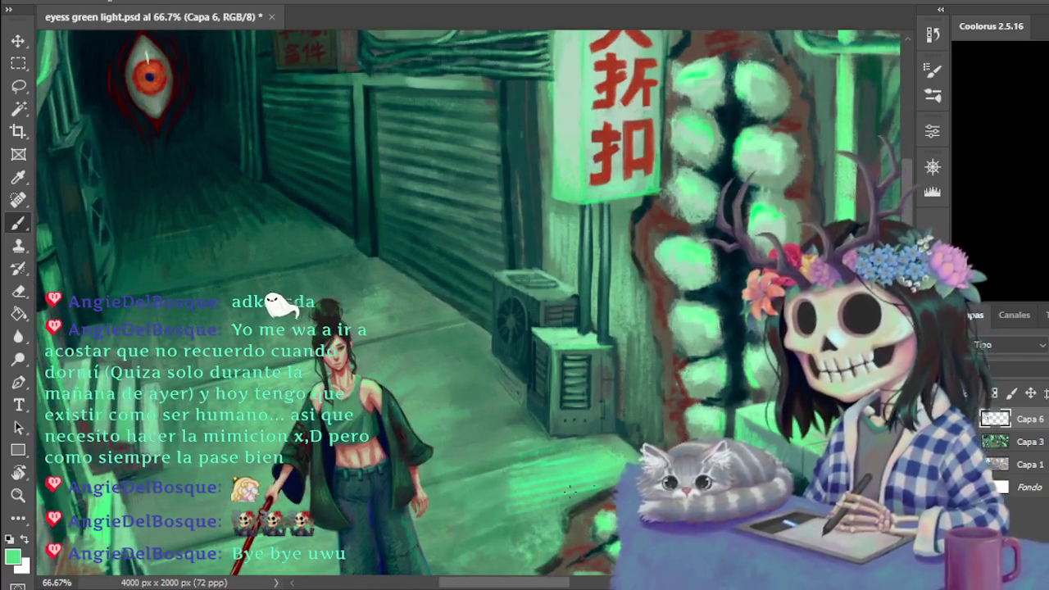
key(ctrl+plus)
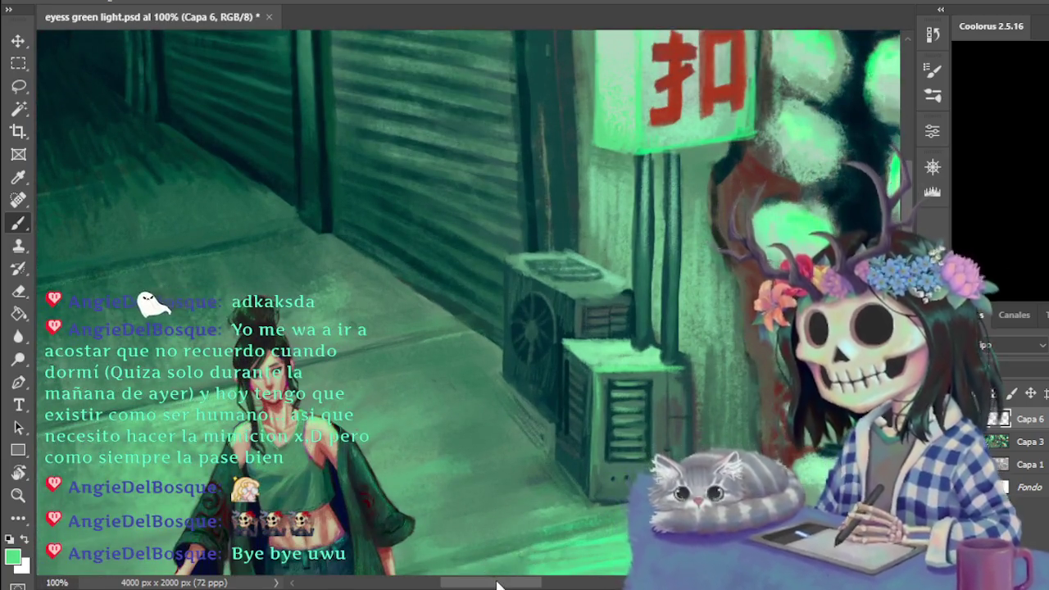
scroll(450, 491, left, 5)
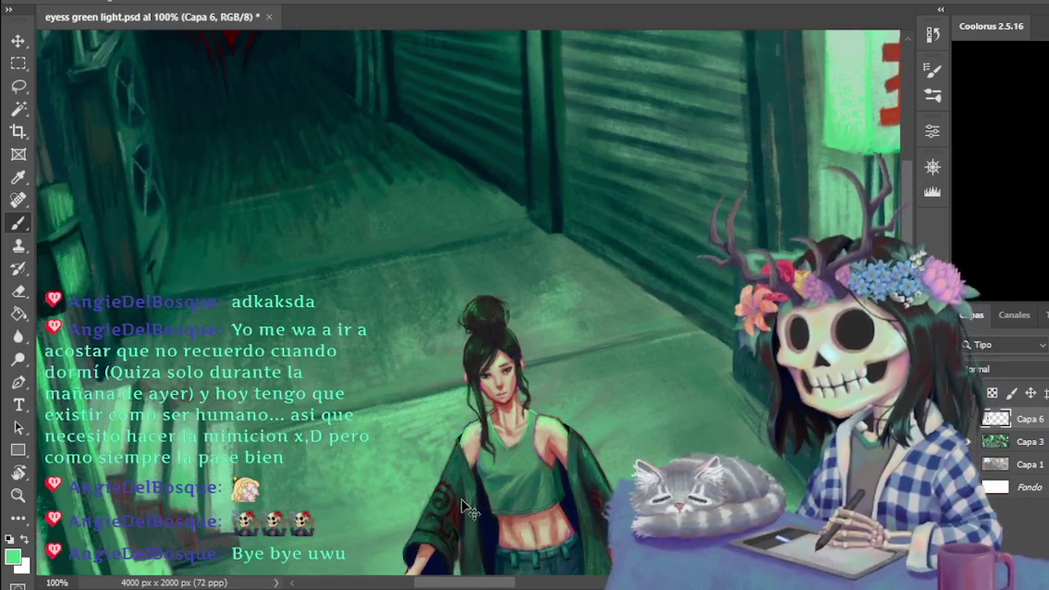
key(ctrl+plus)
scroll(451, 358, down, 5)
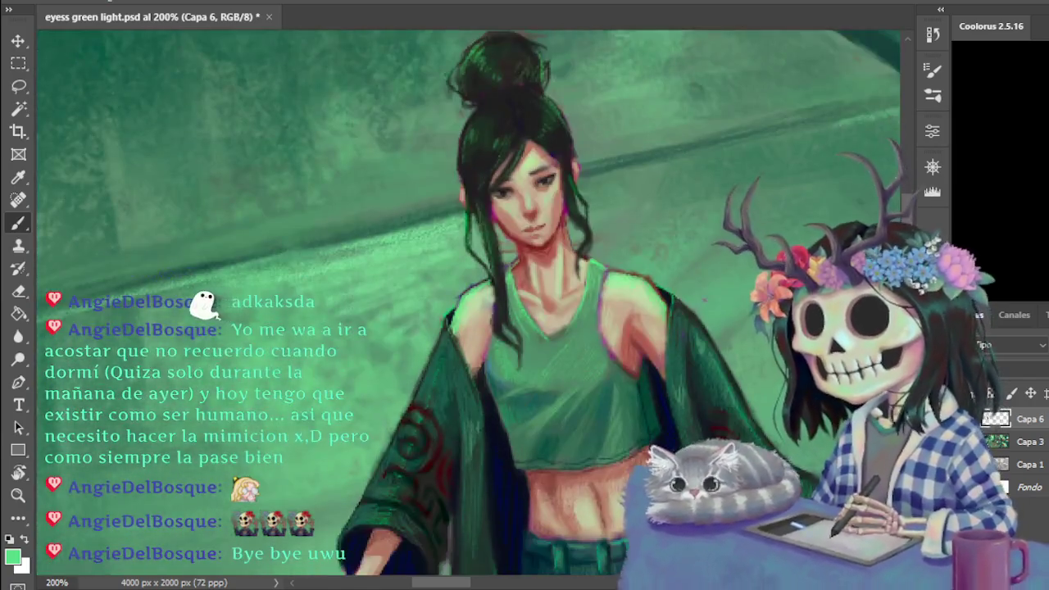
- Zoom out from the 200% close-up to 50% to see the entire alley composition
scroll(451, 358, down, 1)
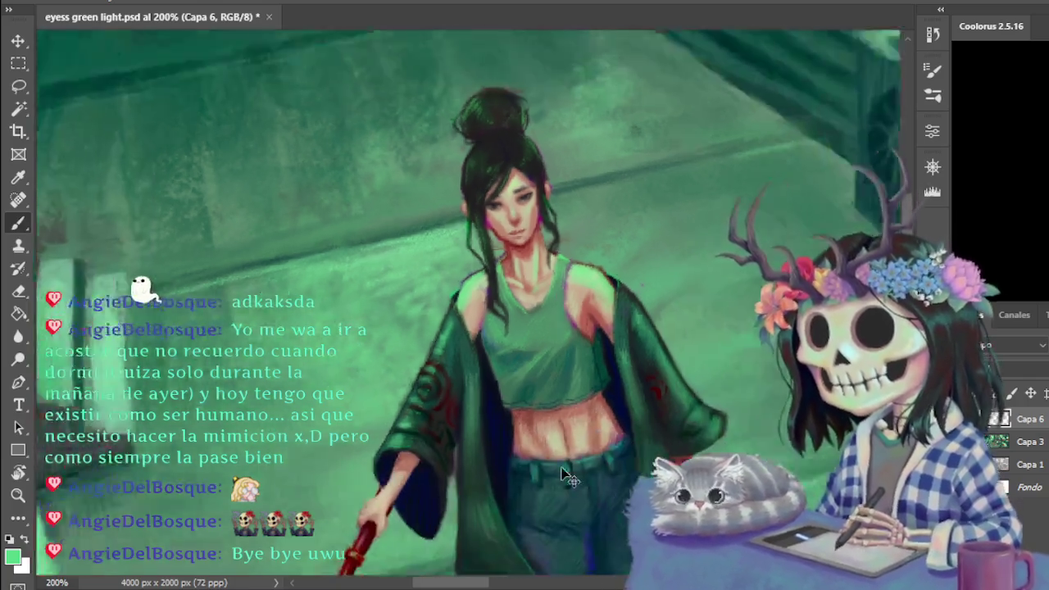
key(ctrl+minus)
key(ctrl+minus)
key(ctrl+minus)
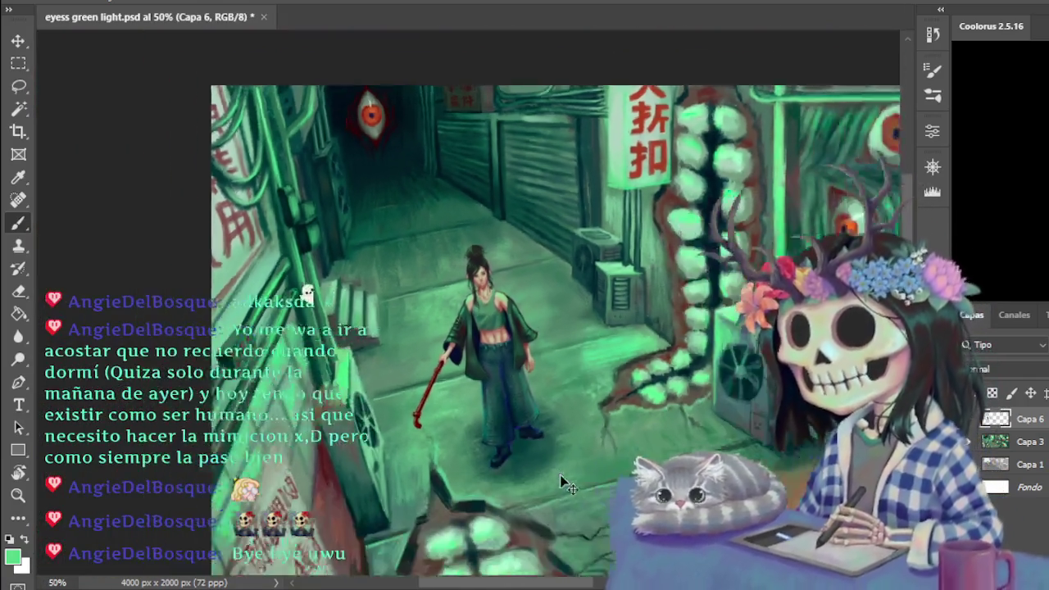
scroll(559, 474, down, 1)
scroll(557, 408, up, 1)
scroll(564, 413, up, 1)
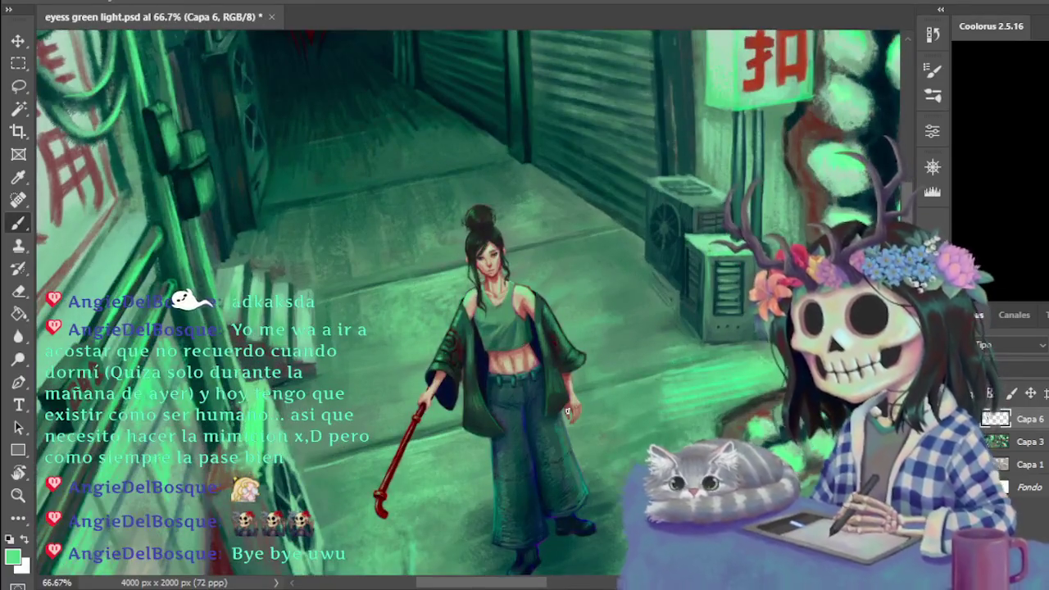
scroll(566, 411, up, 1)
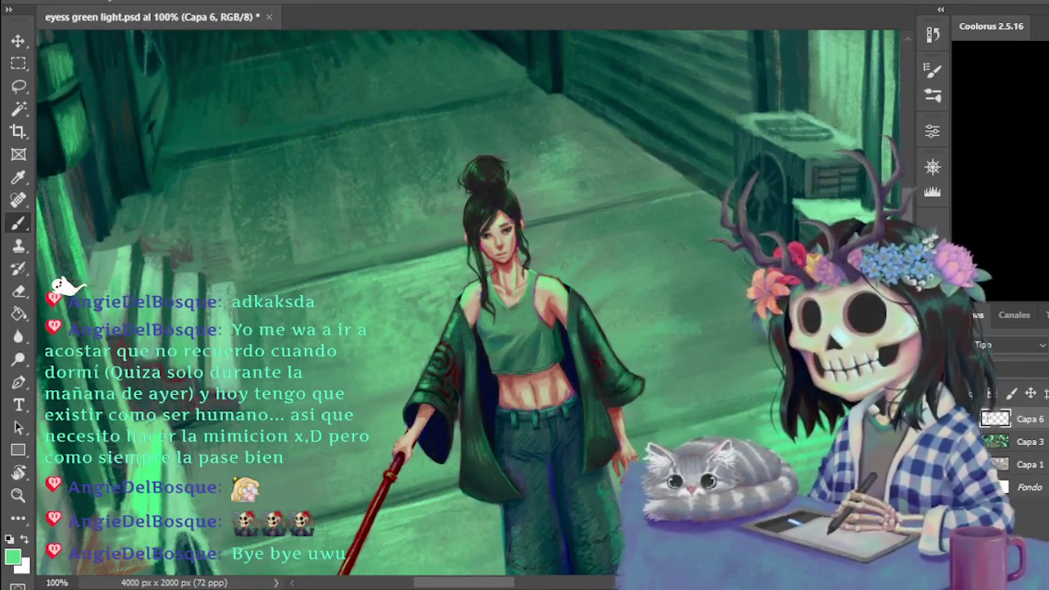
scroll(537, 373, down, 3)
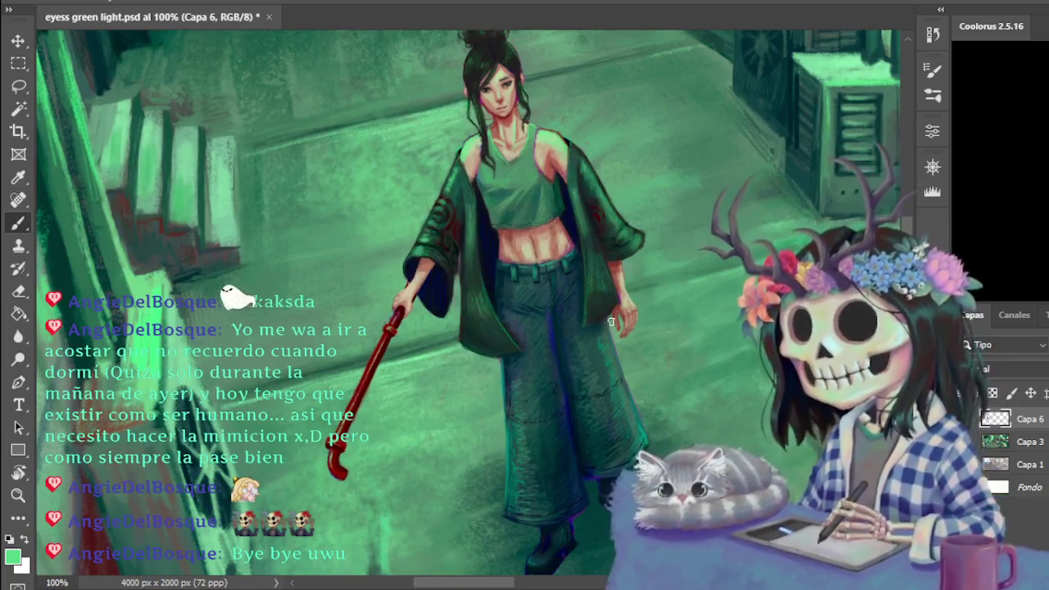
scroll(610, 322, up, 1)
scroll(679, 229, up, 4)
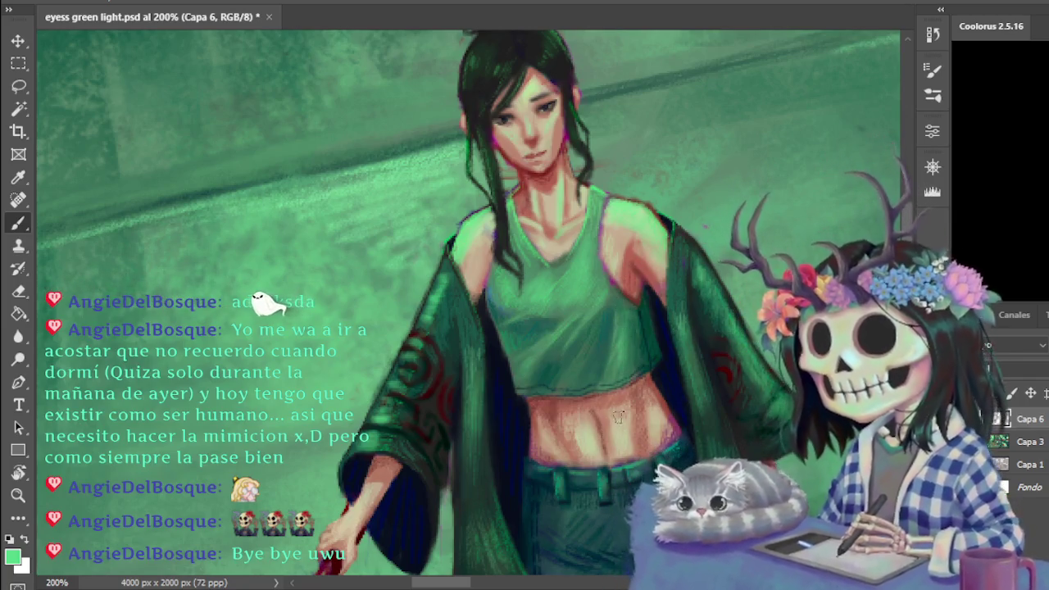
key(ctrl+minus)
key(ctrl+minus)
key(ctrl+minus)
key(ctrl+minus)
key(ctrl+plus)
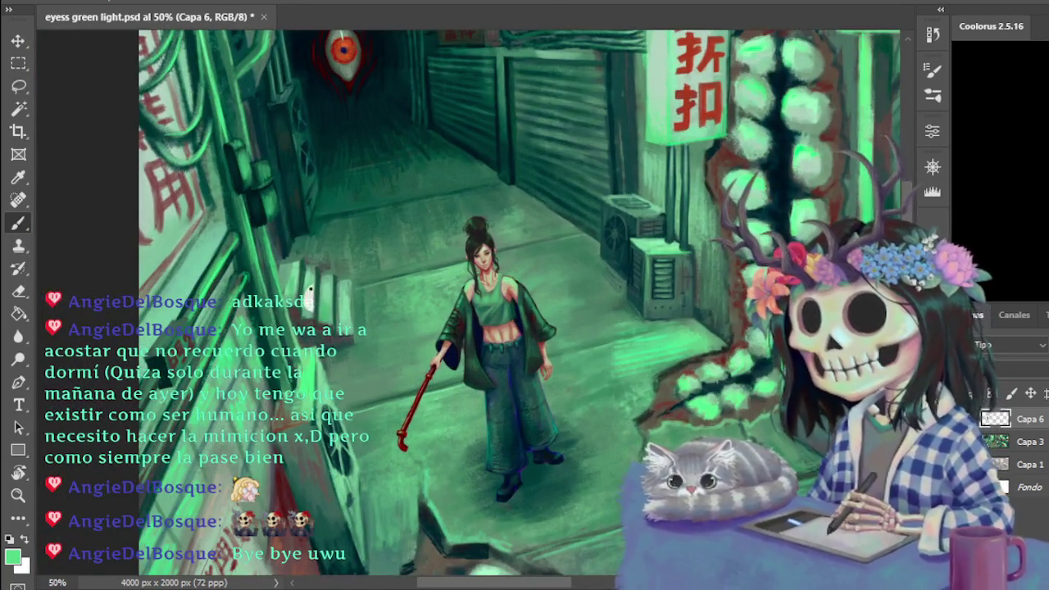
key(ctrl+plus)
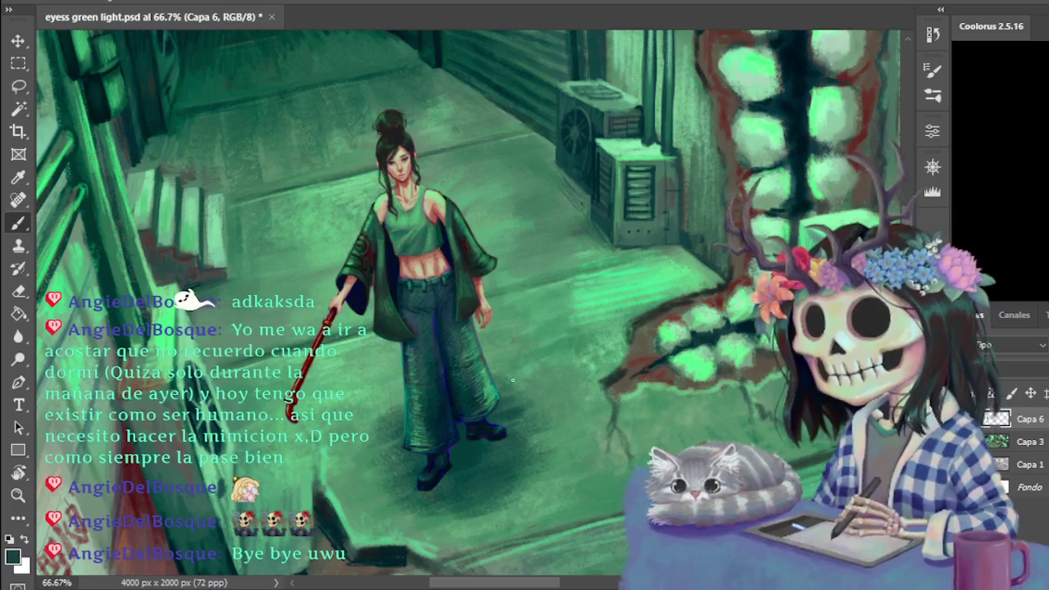
- Sample the bright green, then zoom to 200% and sample the jacket swirls' dark maroon red
scroll(510, 393, down, 2)
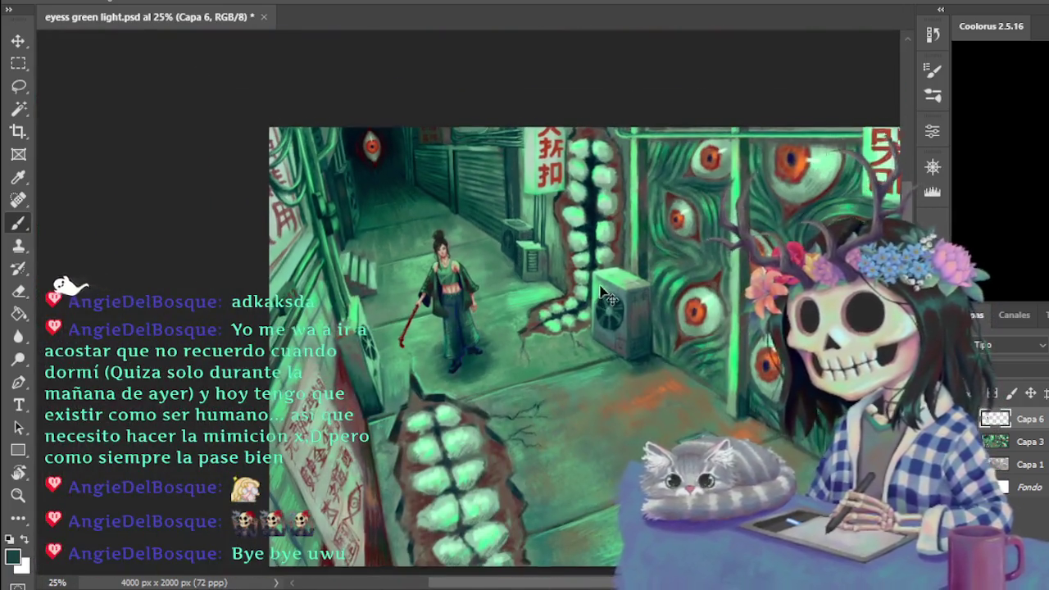
scroll(599, 287, up, 1)
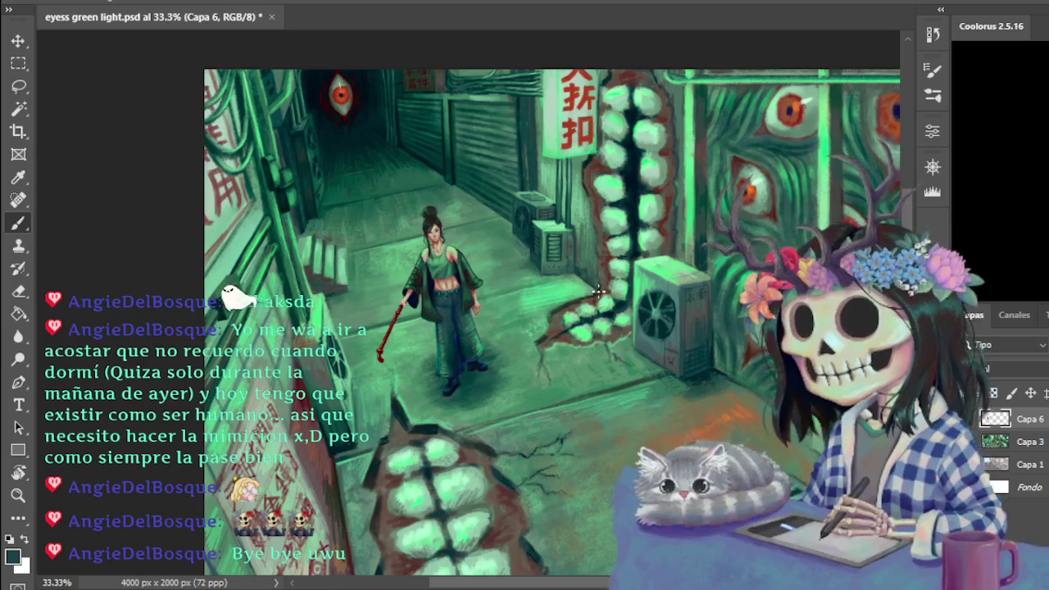
scroll(579, 301, up, 1)
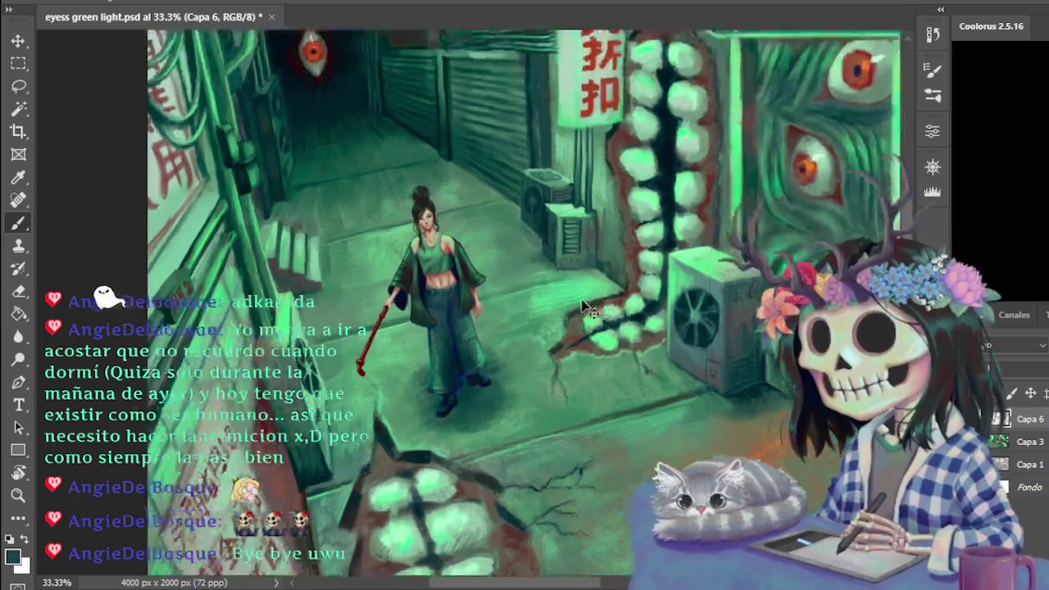
alt+click(240, 326)
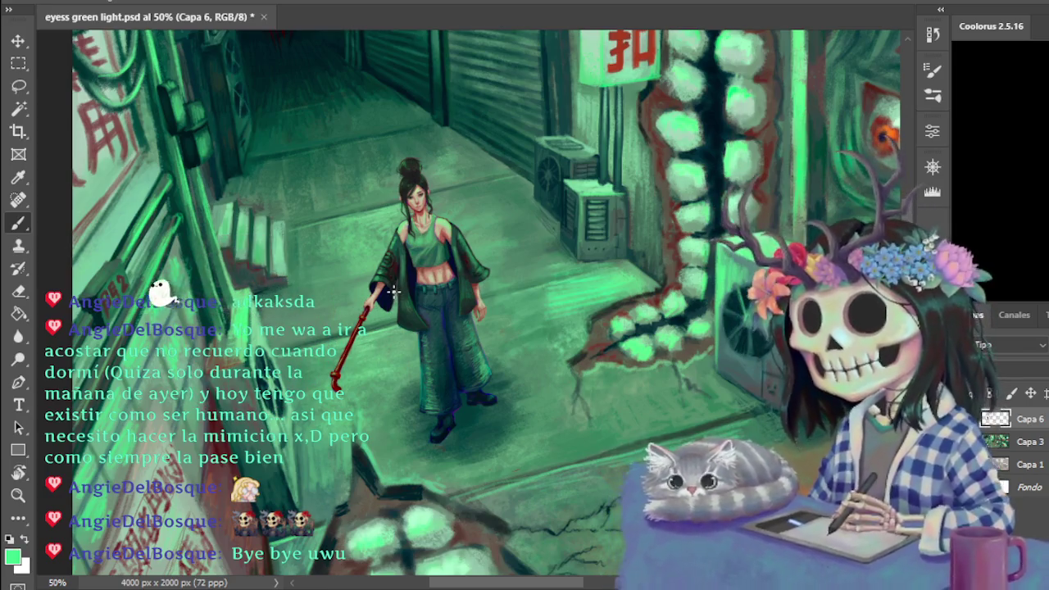
scroll(398, 300, up, 1)
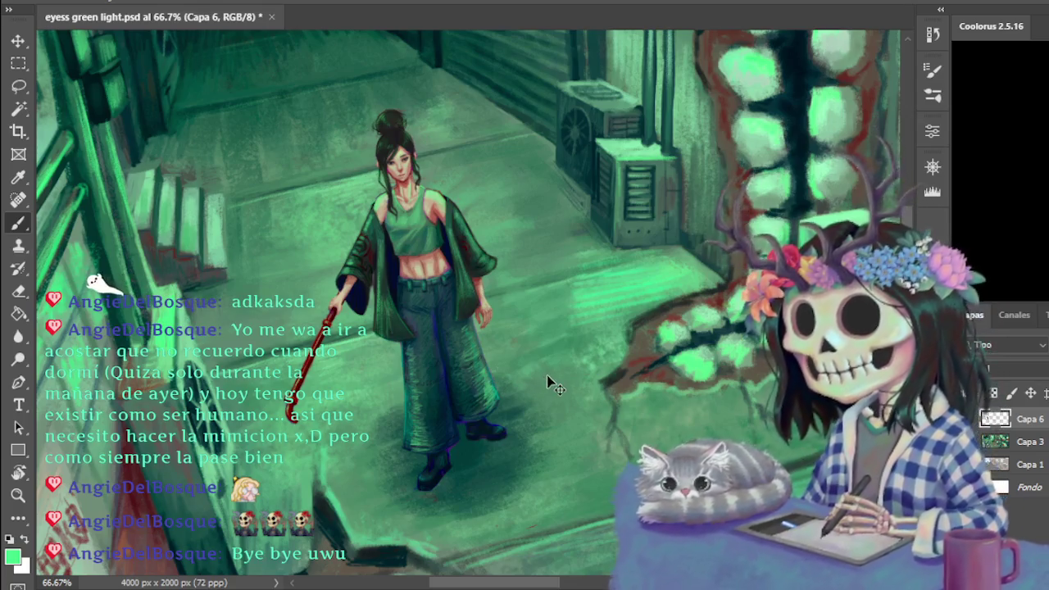
key(ctrl+plus)
key(ctrl+plus)
alt+click(165, 150)
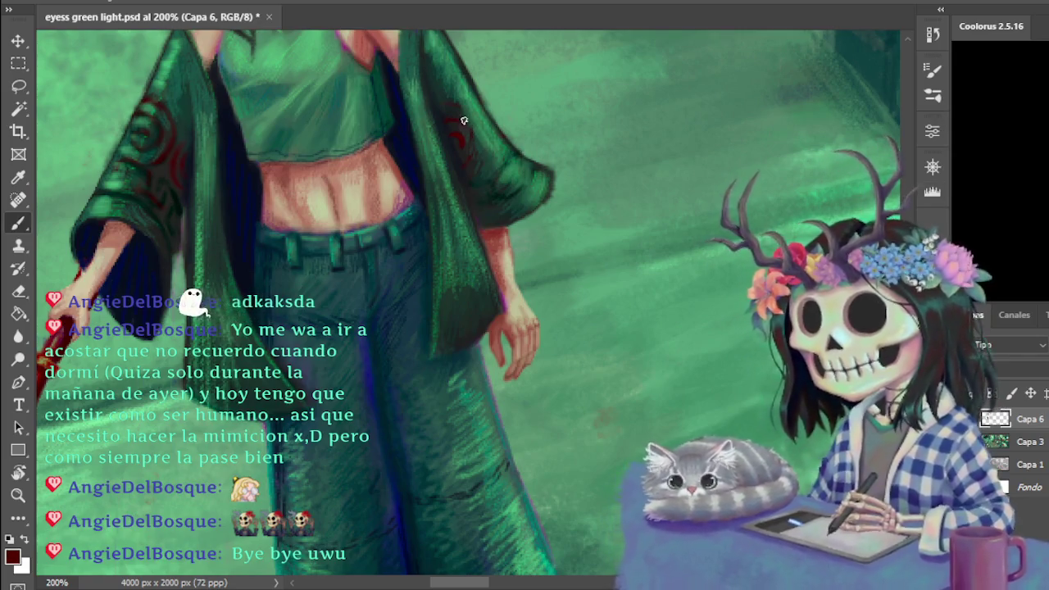
- Extend the sleeve's red swirl, sample the floor green and a shadow near-black, then zoom out to 66.7%
drag(467, 132, 466, 160)
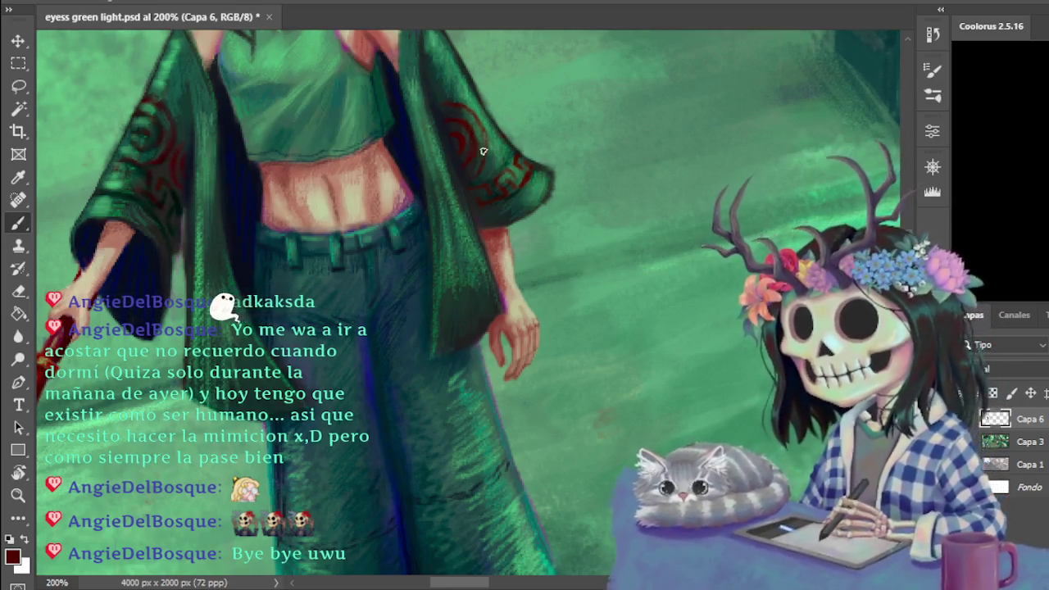
alt+click(467, 82)
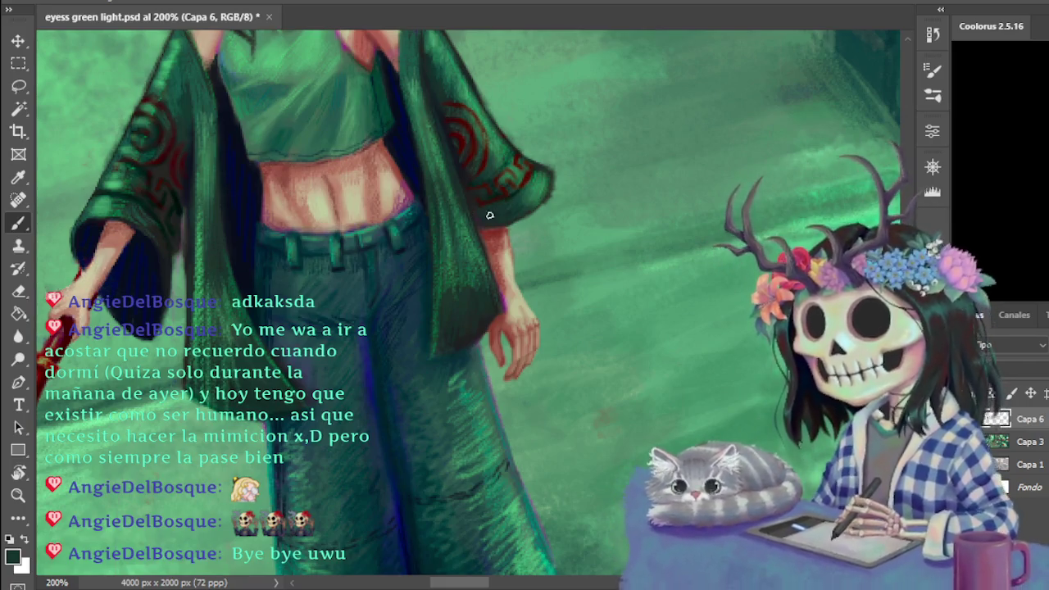
alt+click(153, 199)
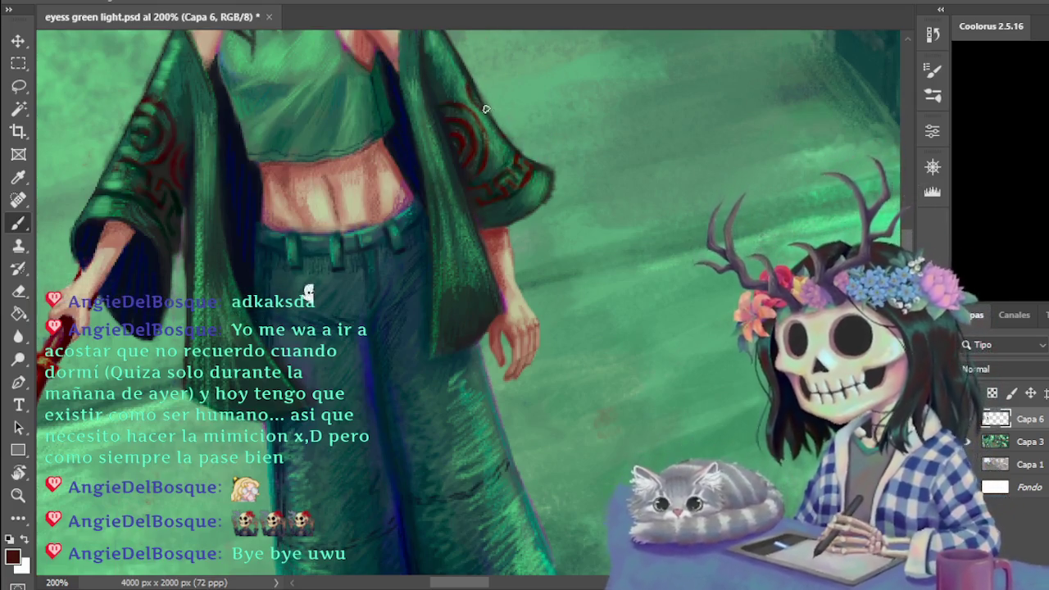
key(ctrl+minus)
key(ctrl+minus)
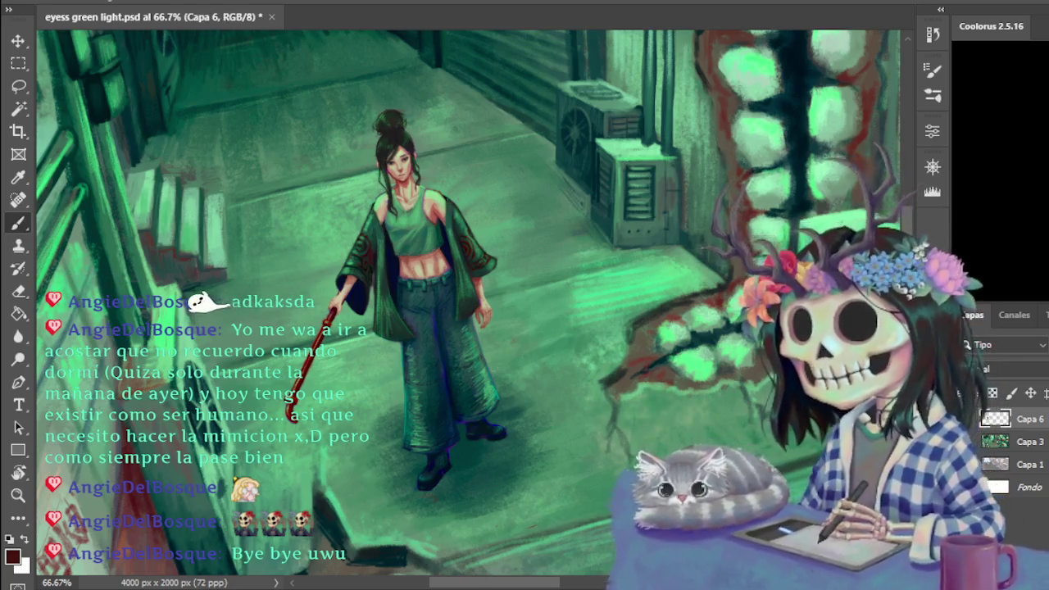
key(ctrl+minus)
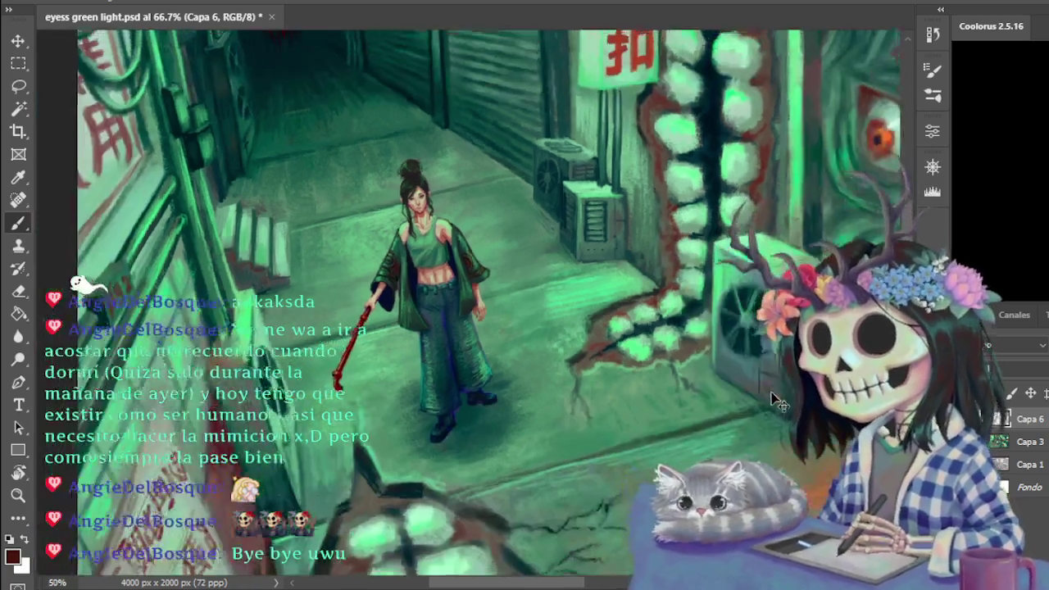
key(ctrl+minus)
key(ctrl+minus)
key(ctrl+plus)
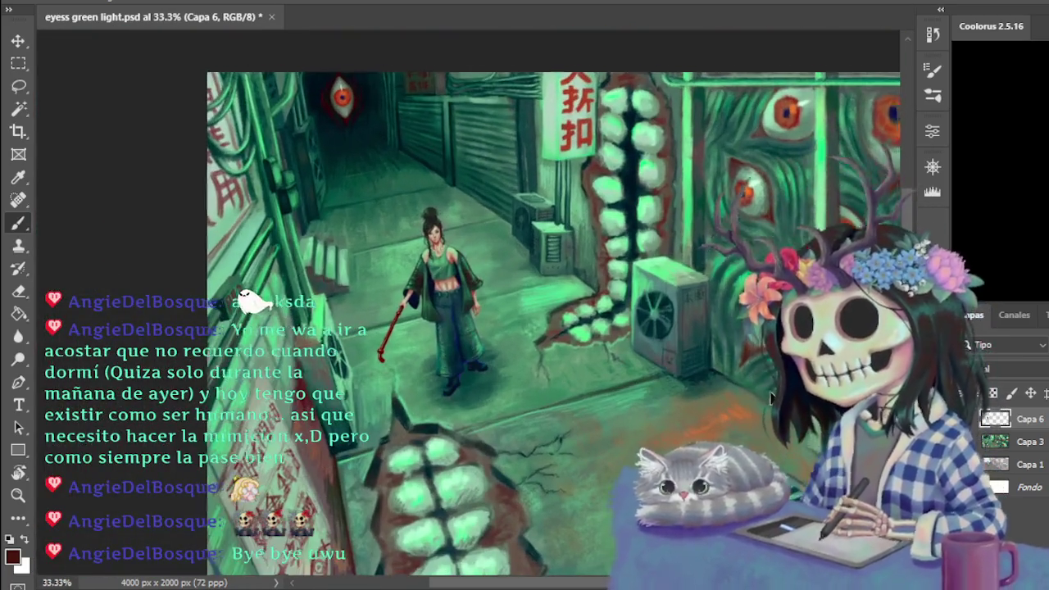
key(ctrl+minus)
key(ctrl+plus)
key(ctrl+plus)
key(ctrl+plus)
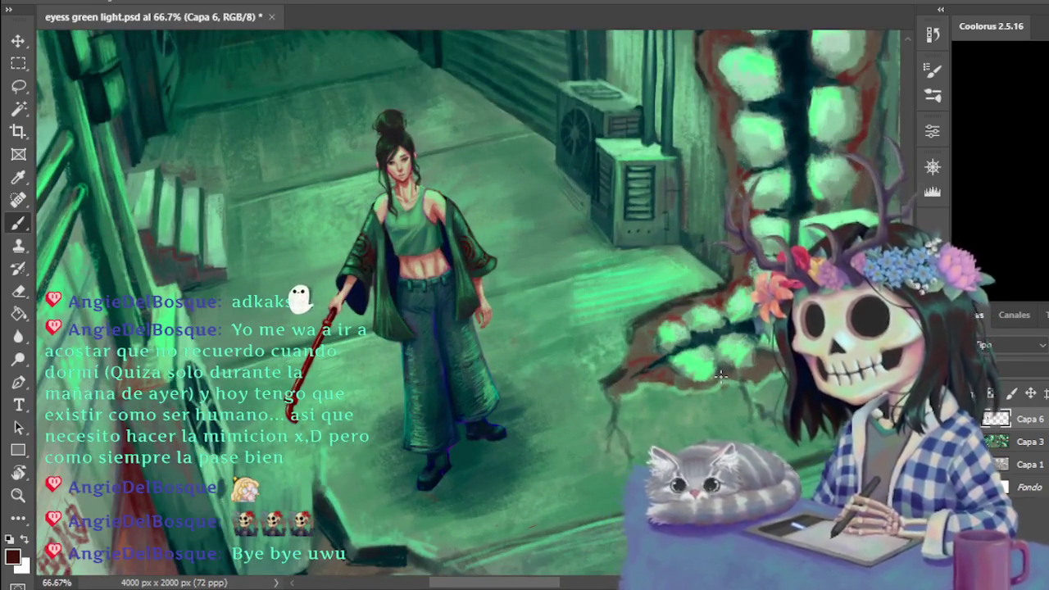
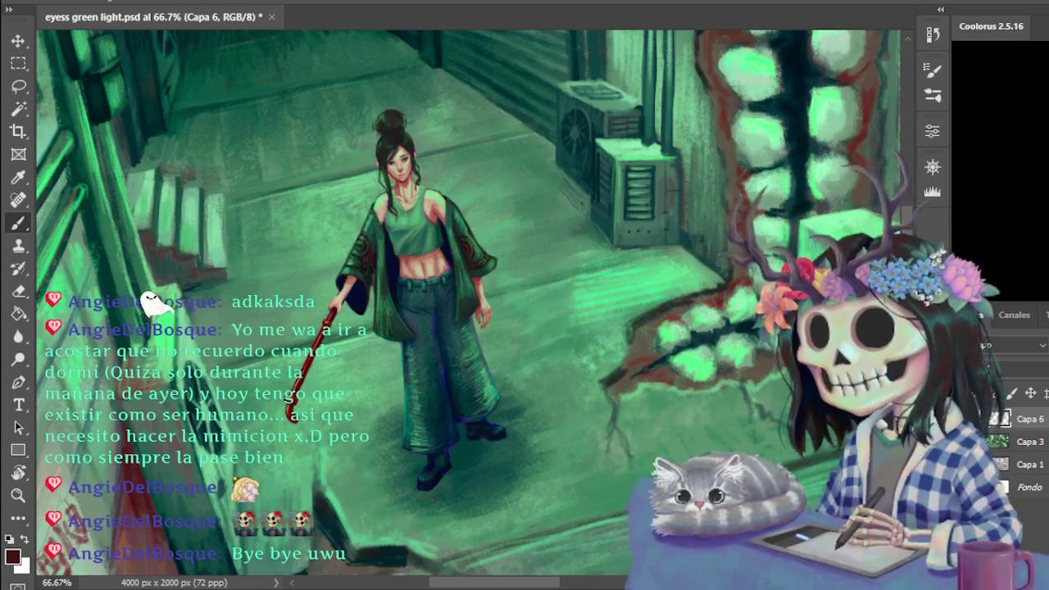
- Zoom to 200% on the torso and hand, switching between Eraser and Brush
key(ctrl+plus)
key(ctrl+minus)
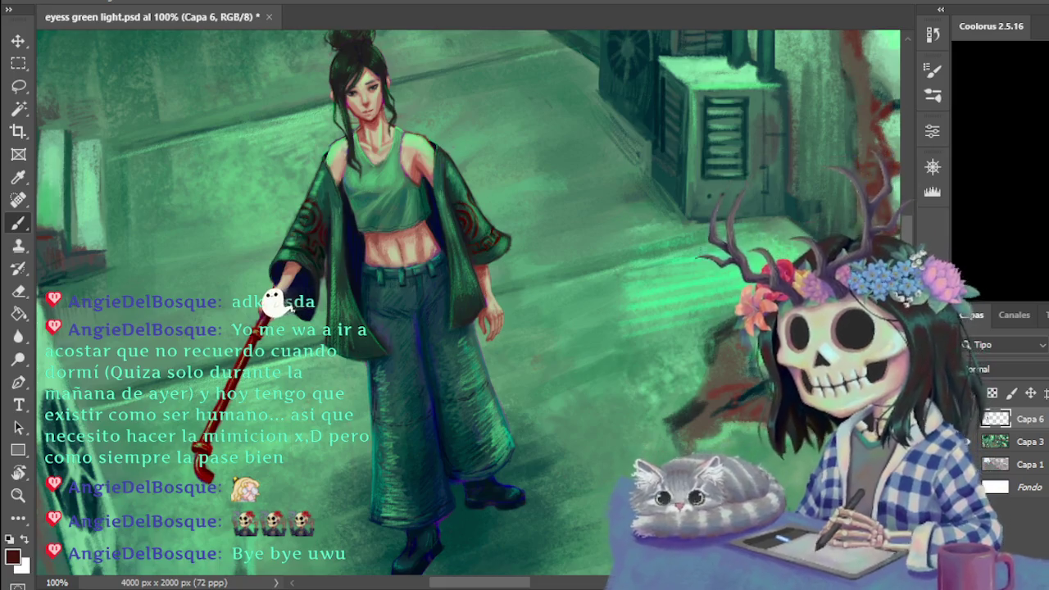
key(ctrl+plus)
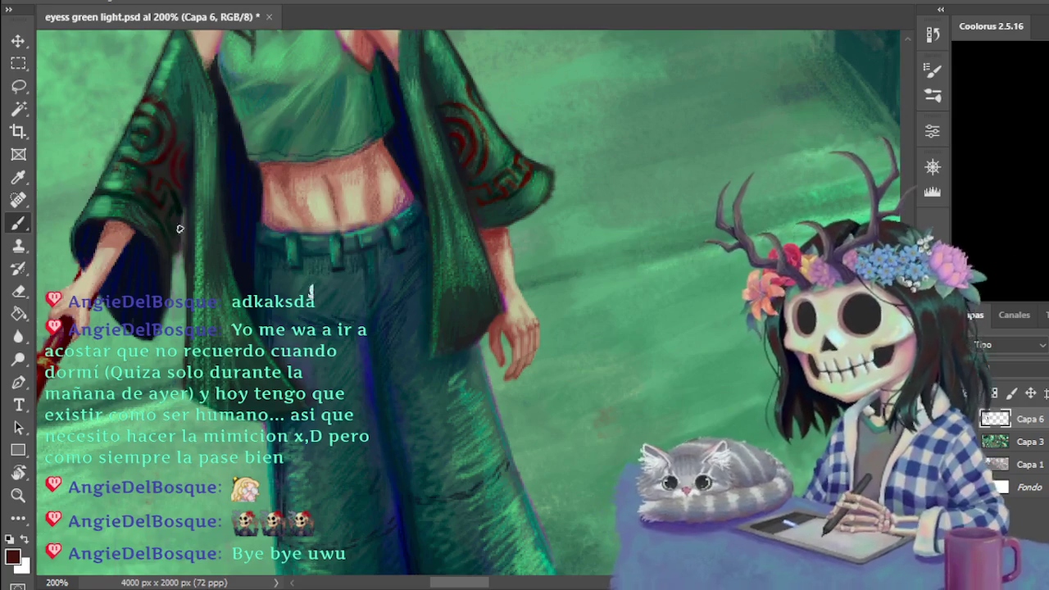
key(e)
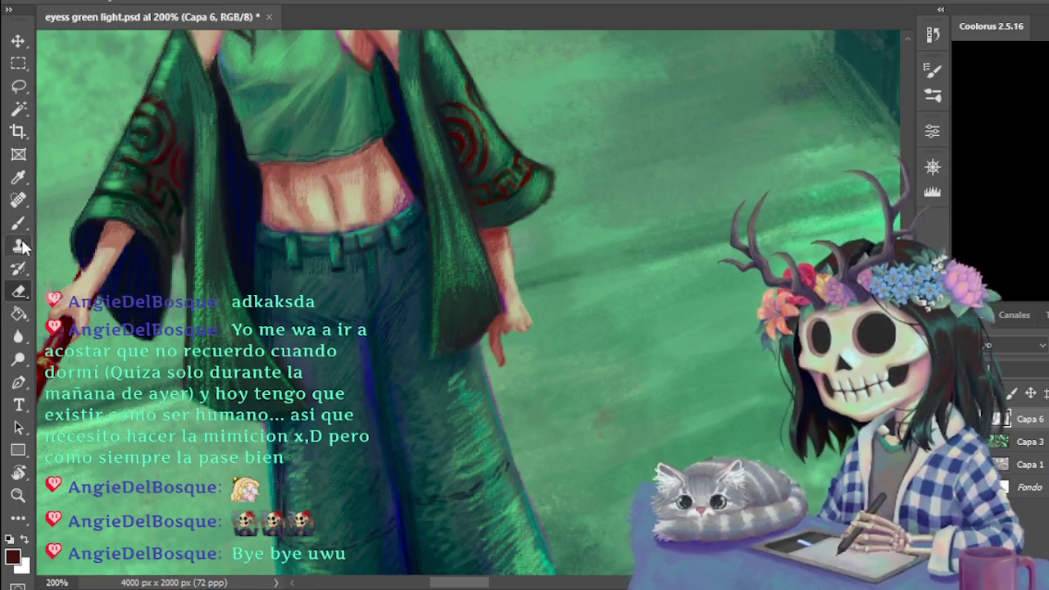
key(b)
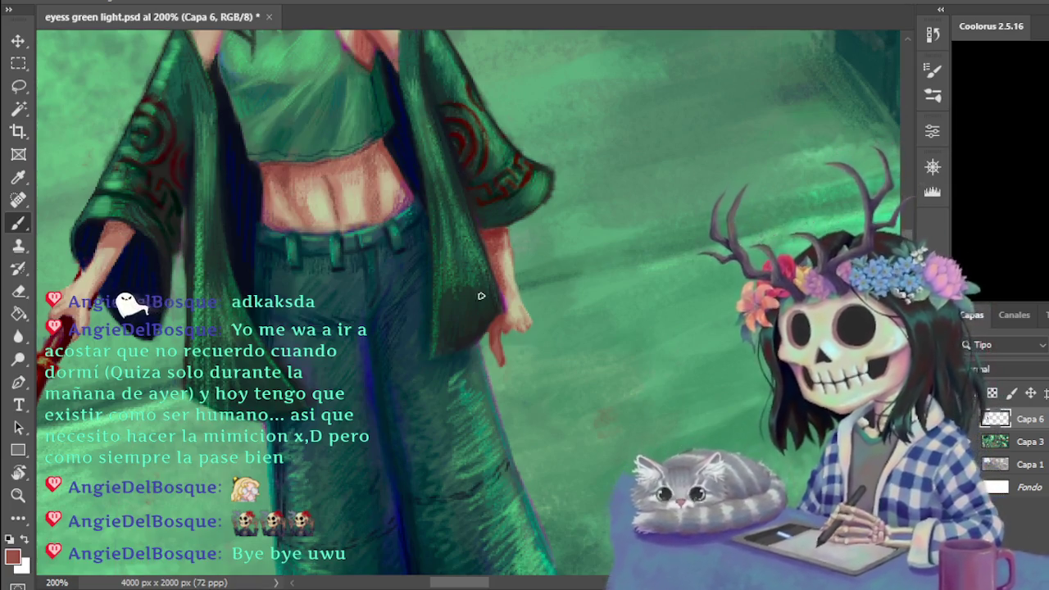
- Paint the hanging hand's fingers with beige, redder skin and red tones sampled from the hand
click(933, 96)
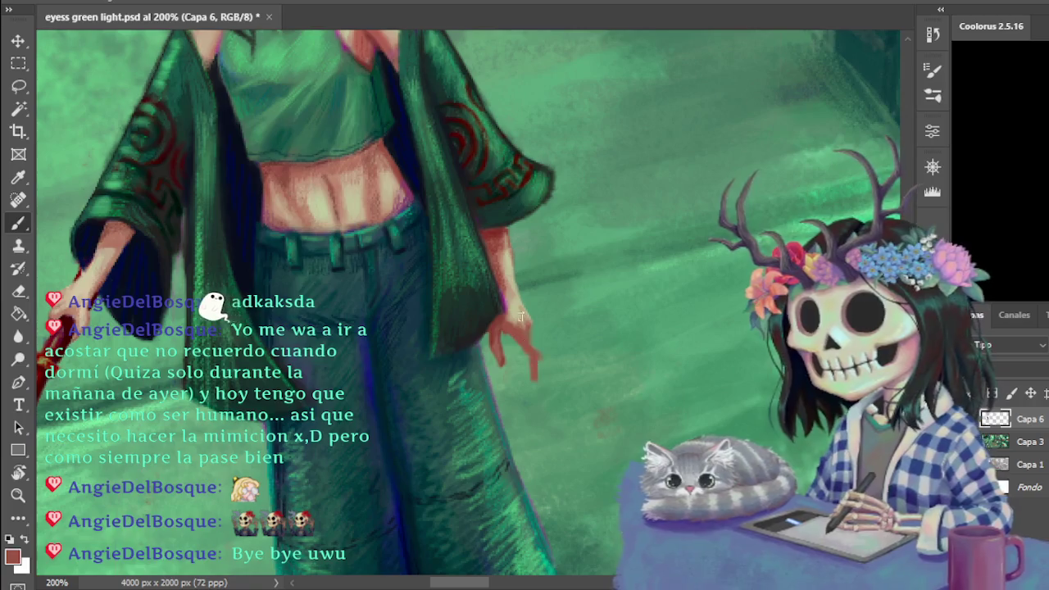
alt+click(518, 320)
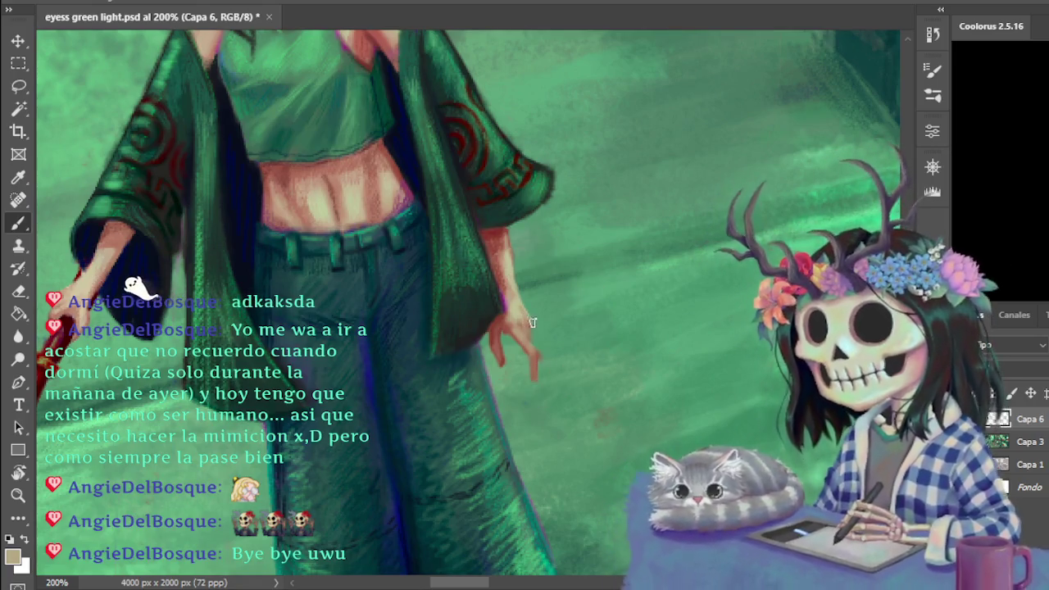
alt+click(502, 260)
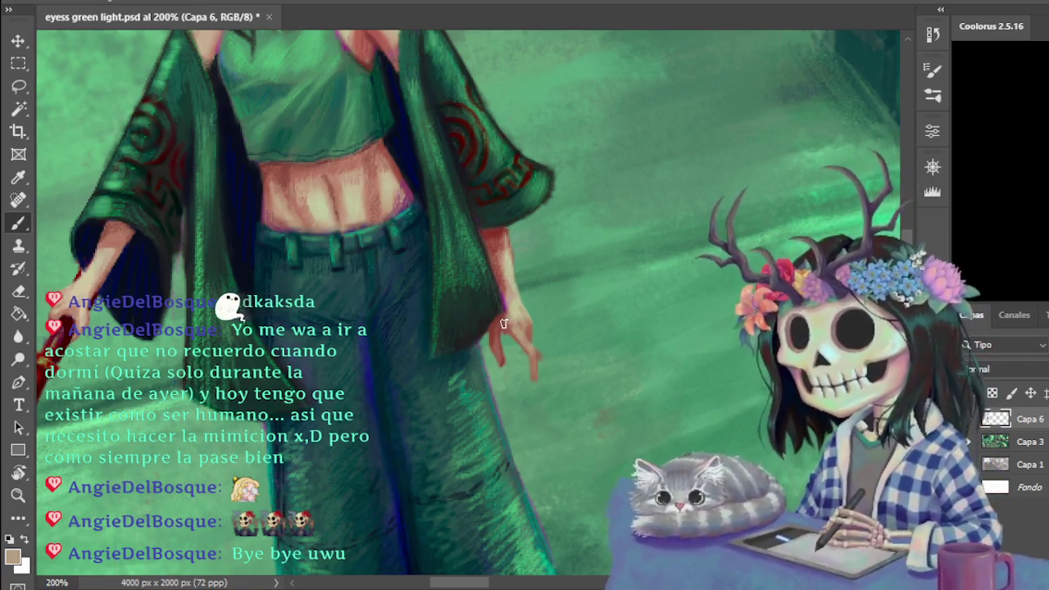
alt+click(509, 325)
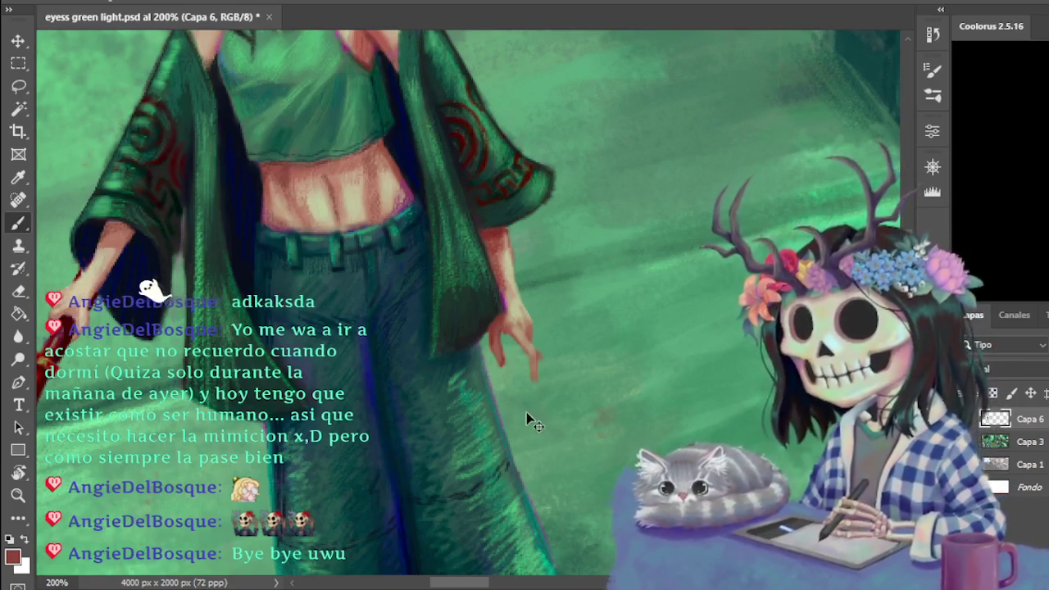
- Zoom to 300% on the hand, pick a reddish-brown colour and erase stray paint
key(ctrl+minus)
key(ctrl+plus)
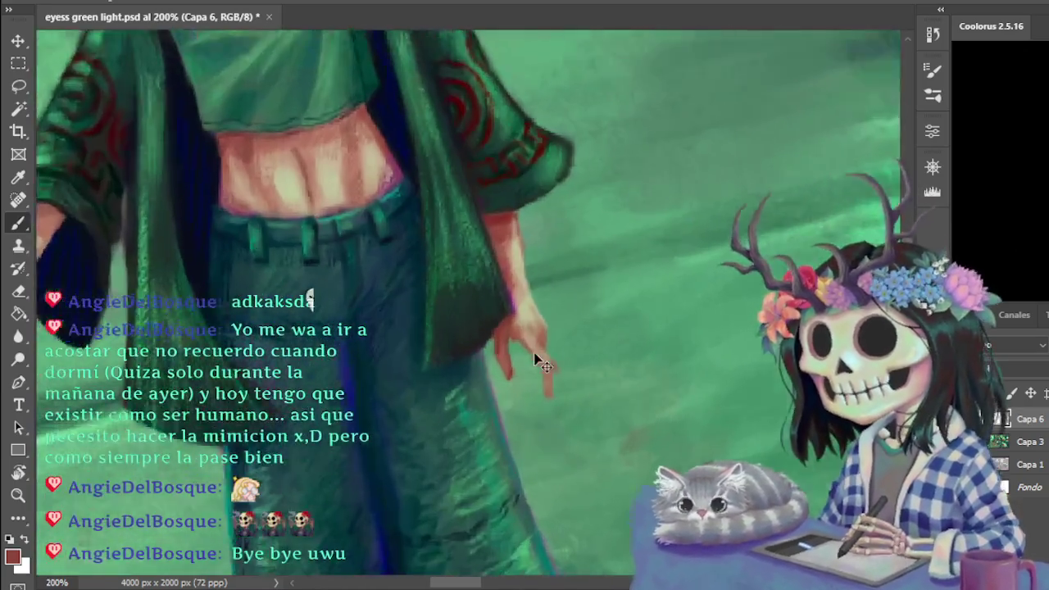
key(ctrl+plus)
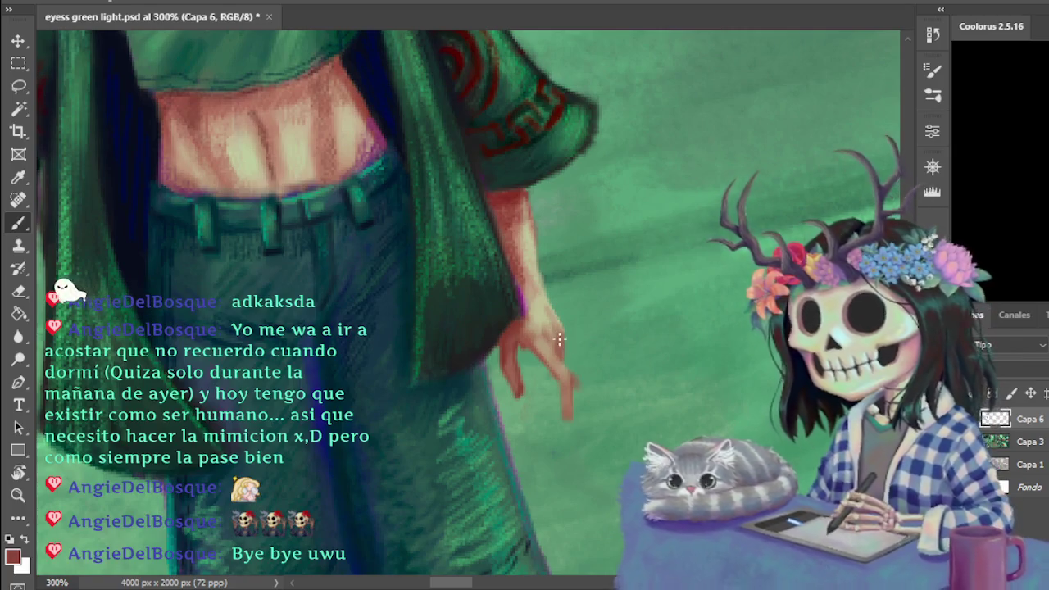
alt+shift+right_click(553, 340)
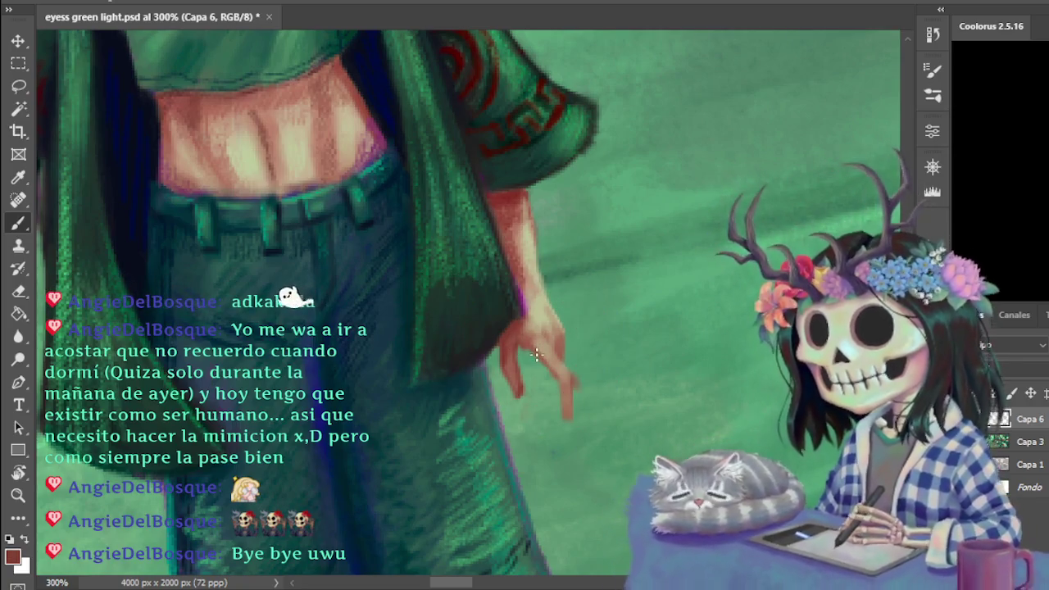
key(e)
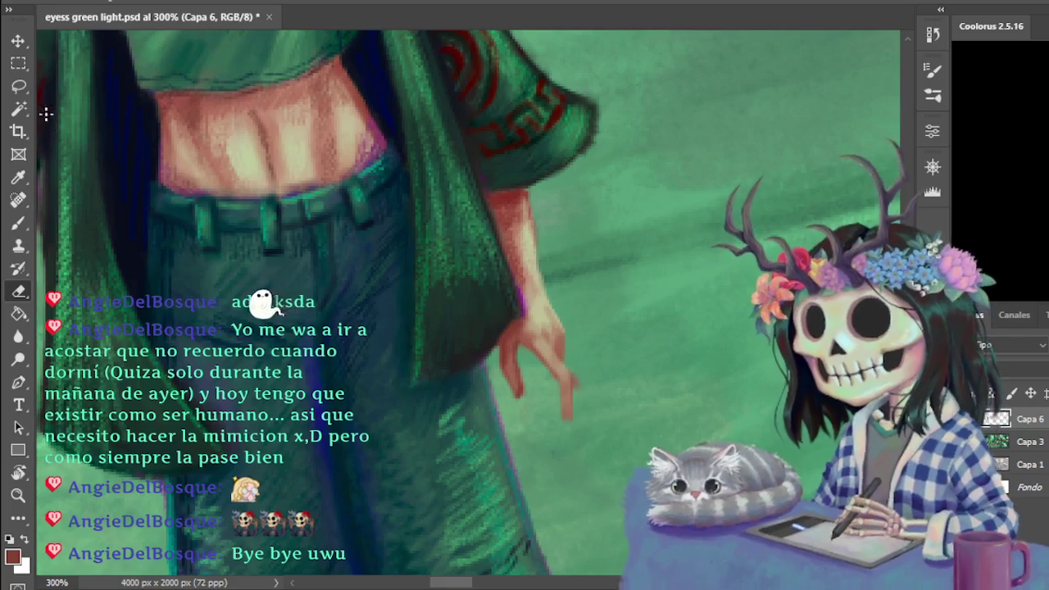
- Lasso one finger, reshape it with Move, deselect, and sample a beige skin tone
key(l)
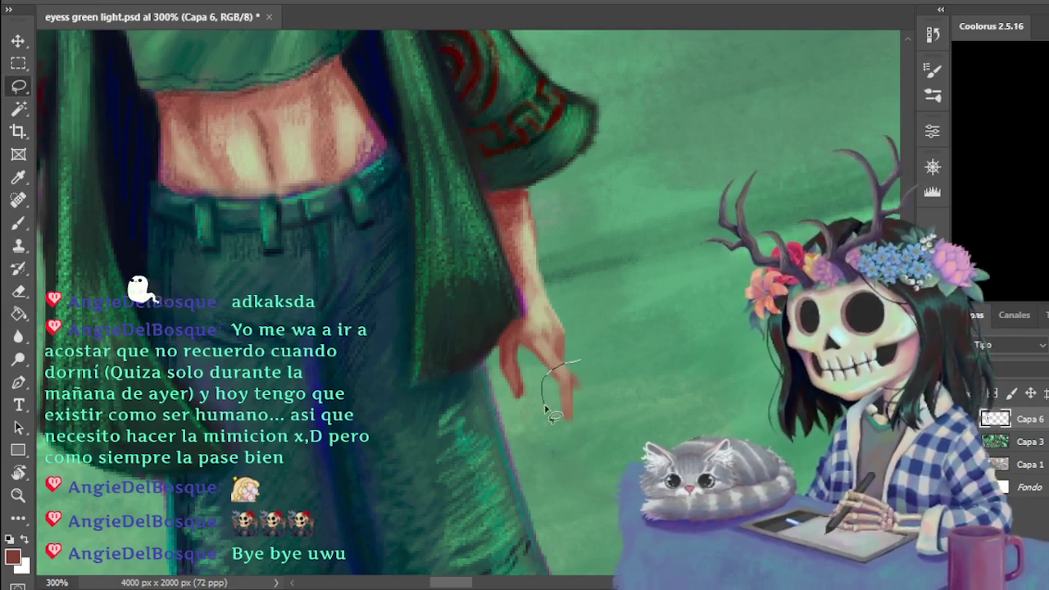
drag(544, 409, 578, 362)
key(v)
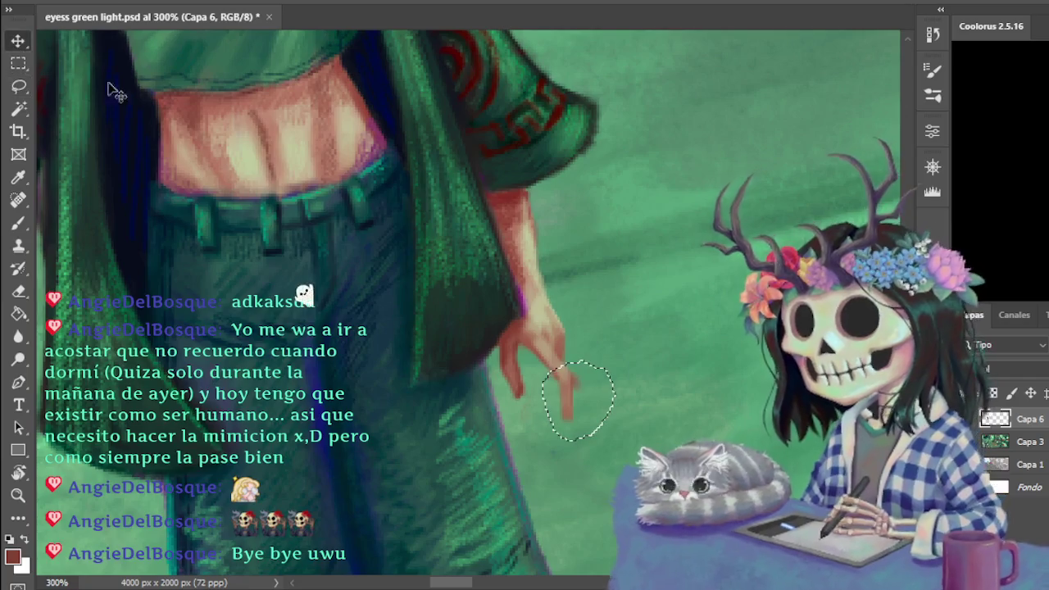
key(ctrl+z)
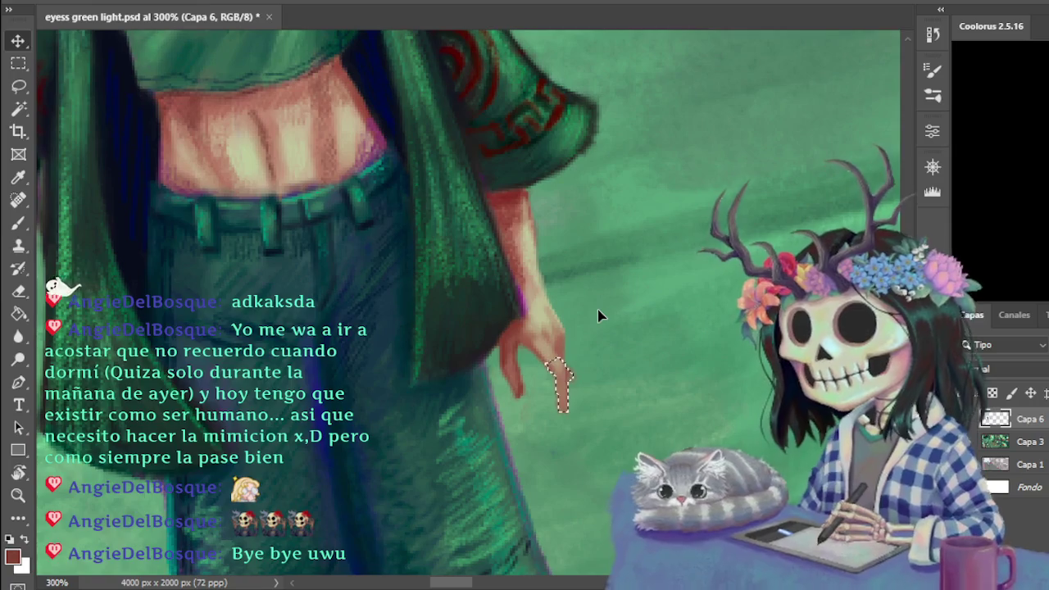
key(ctrl+d)
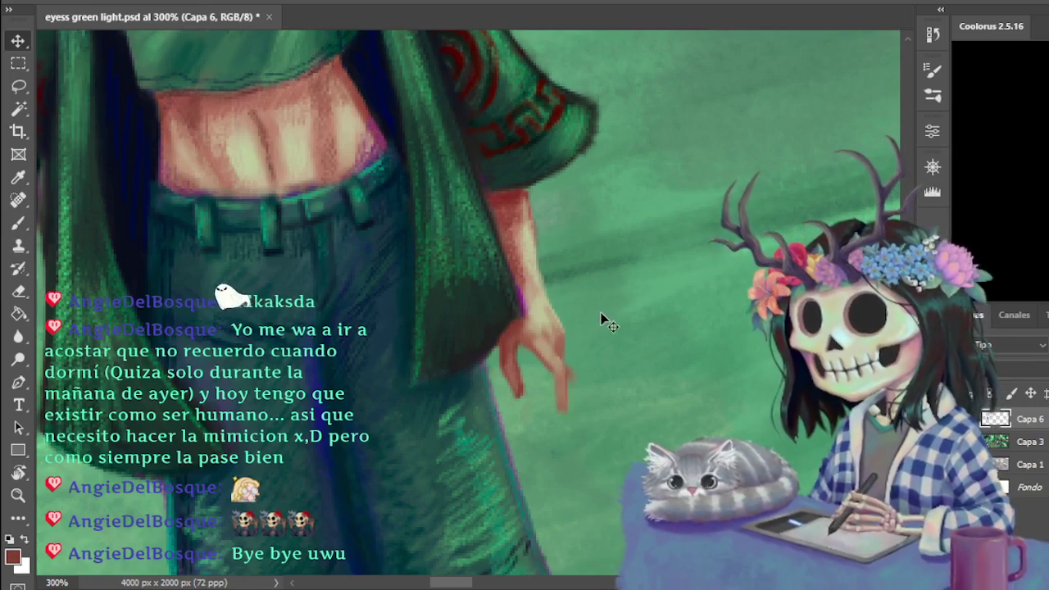
key(b)
alt+click(549, 318)
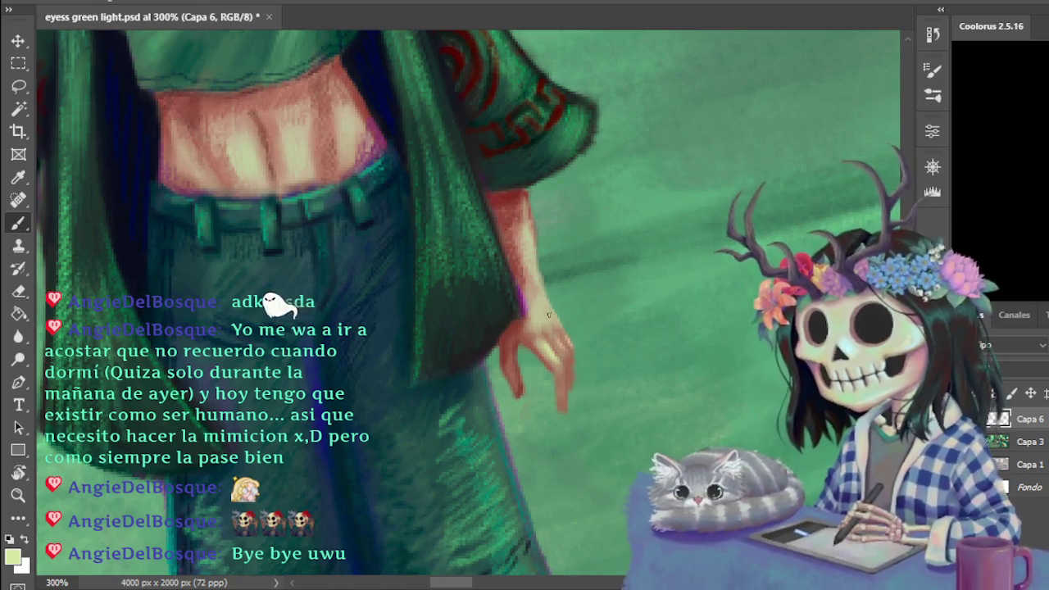
alt+click(533, 321)
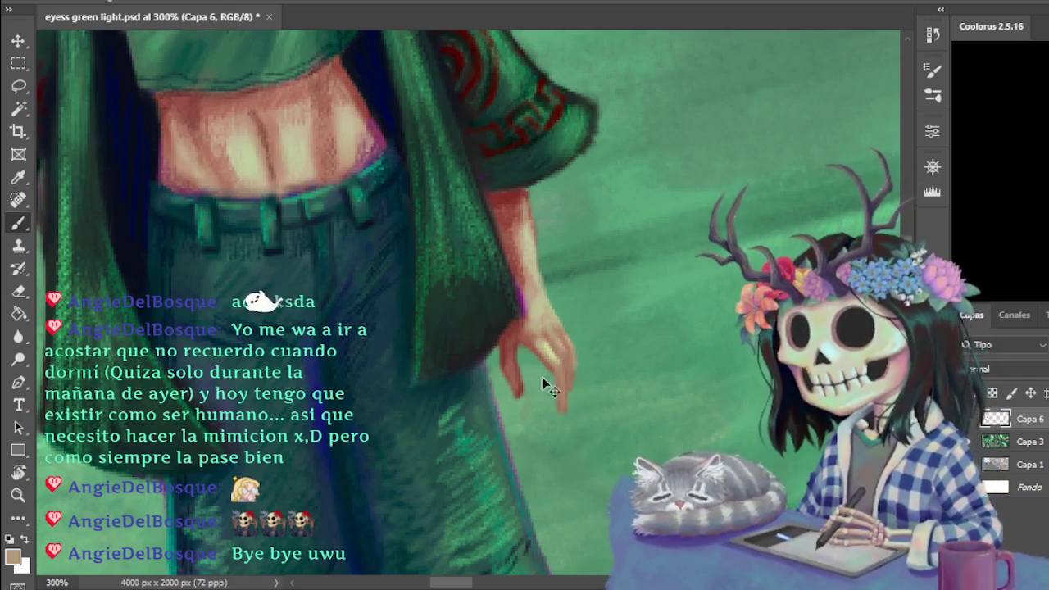
key(ctrl+minus)
key(ctrl+minus)
key(ctrl+minus)
key(ctrl+minus)
key(ctrl+plus)
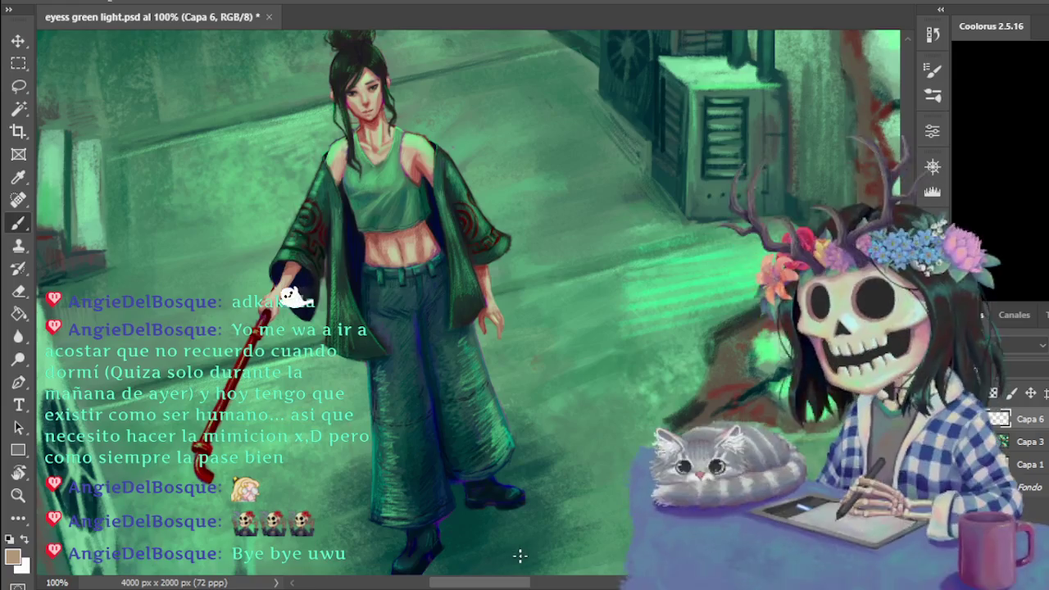
key(ctrl+plus)
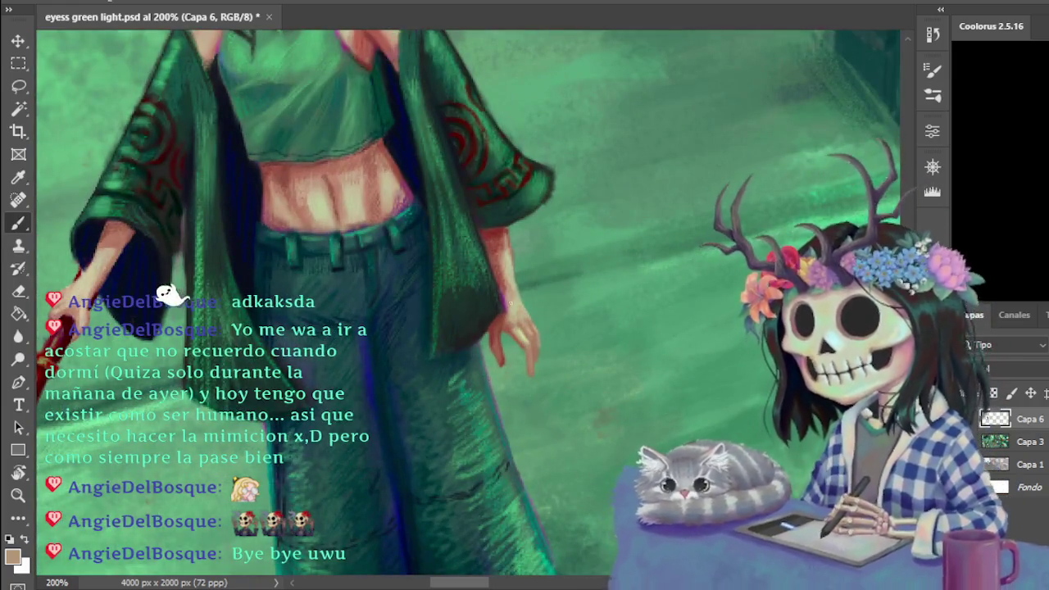
key(e)
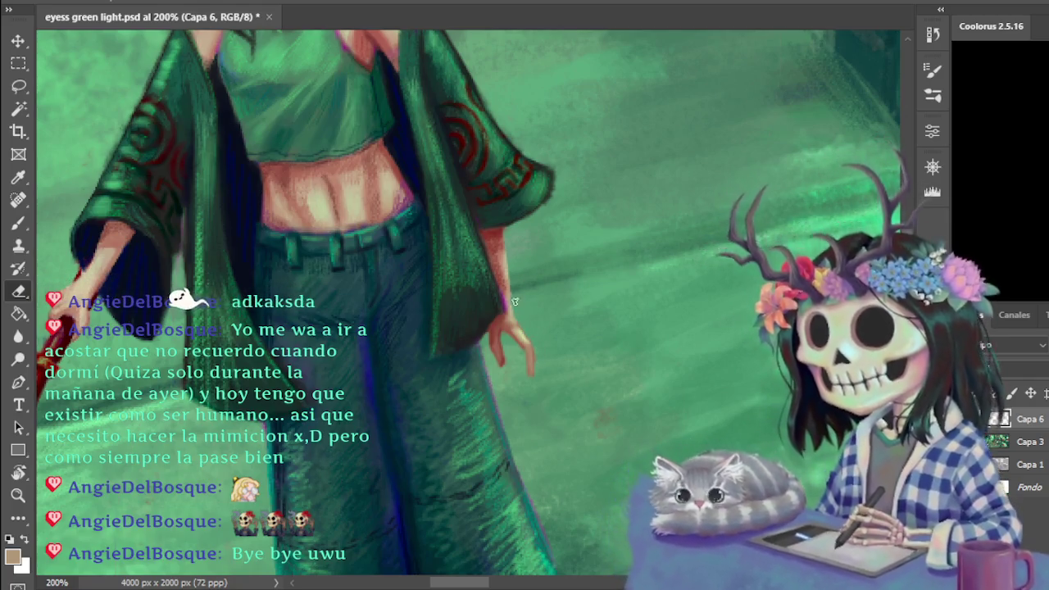
key(ctrl+minus)
key(ctrl+minus)
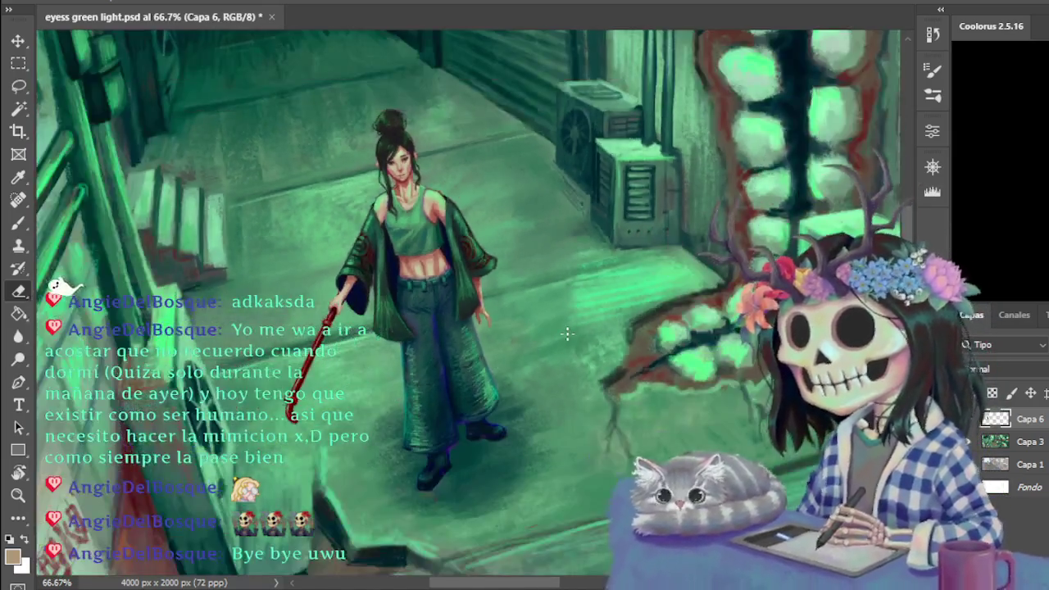
key(ctrl+plus)
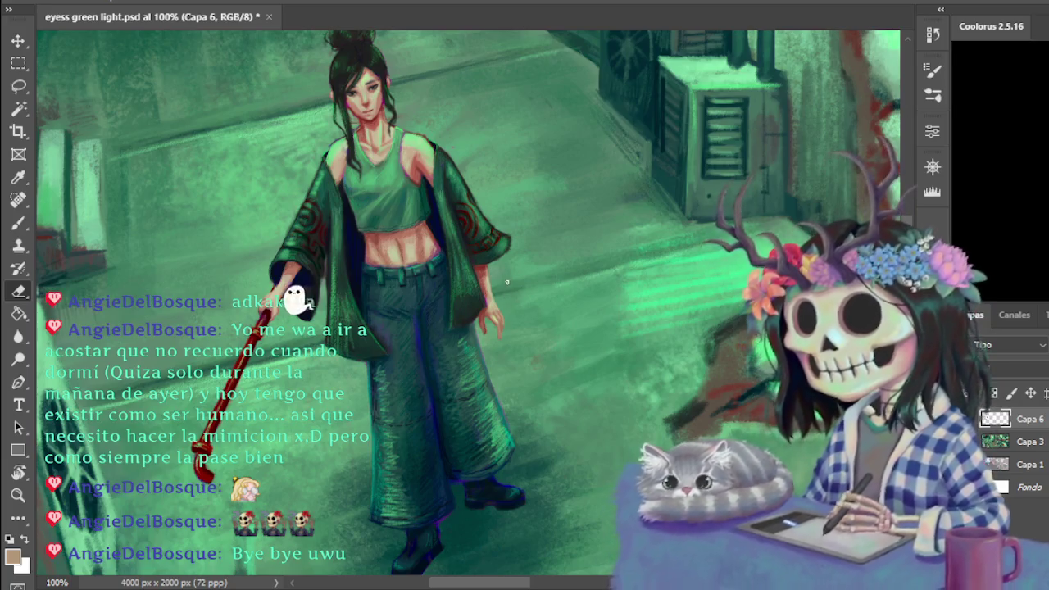
scroll(508, 287, up, 1)
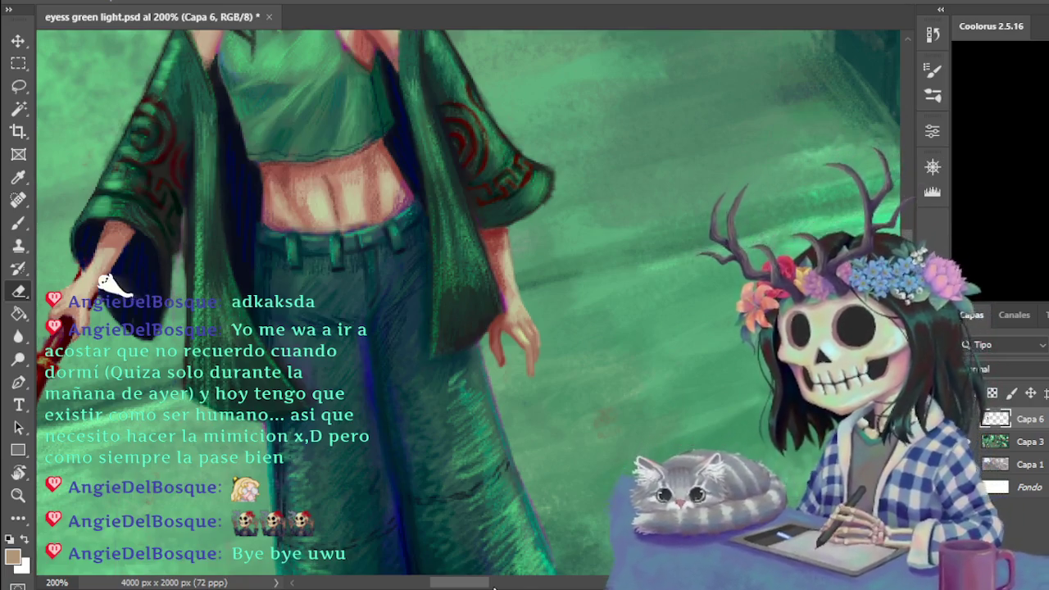
- Paint darker reddish-brown tones into the free hand's fingers, then review the figure at 100%
click(18, 222)
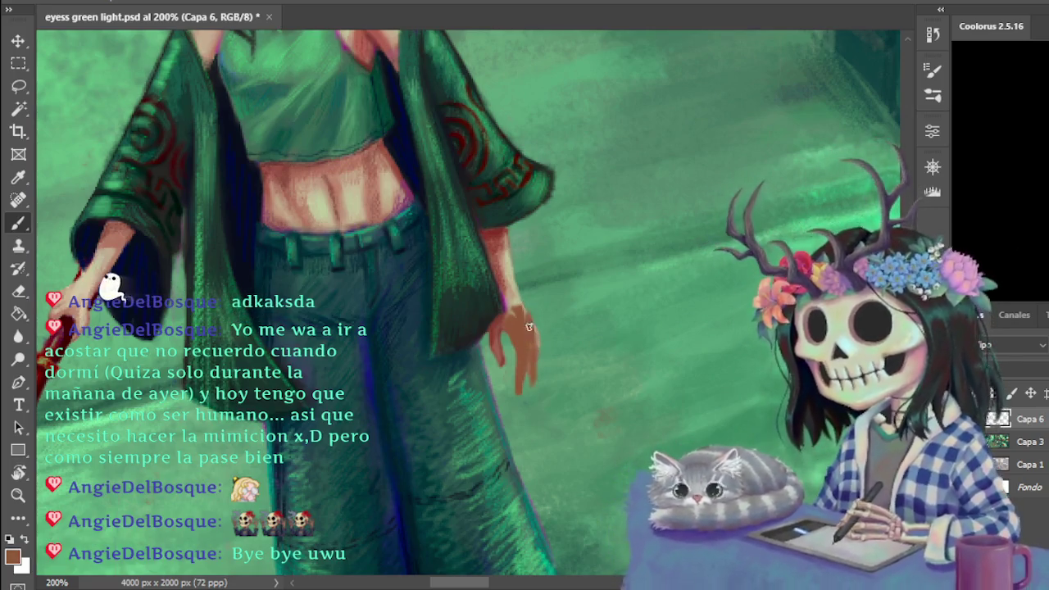
key(ctrl+minus)
key(ctrl+minus)
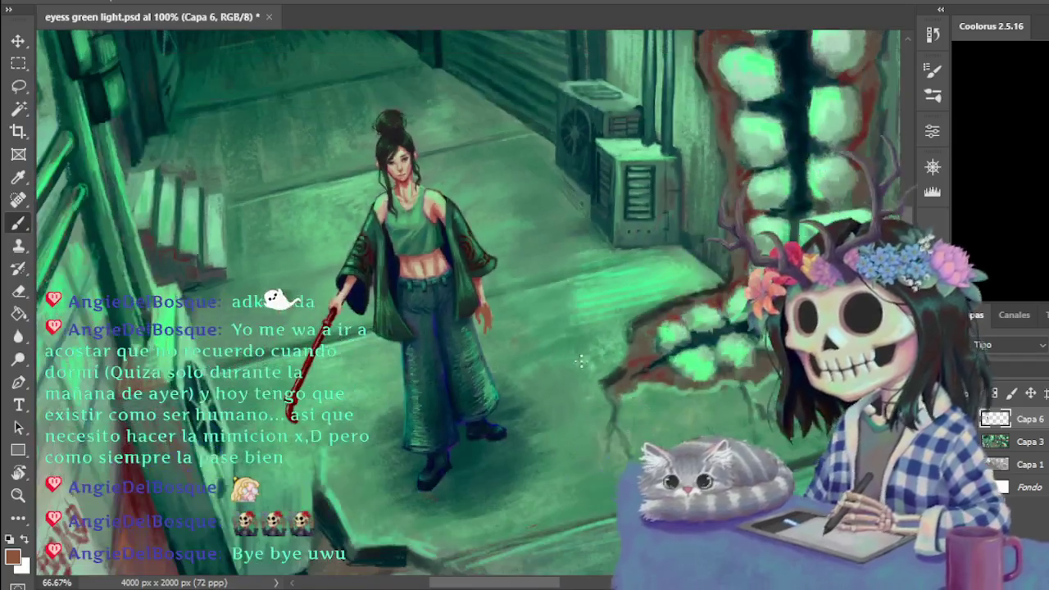
key(ctrl+plus)
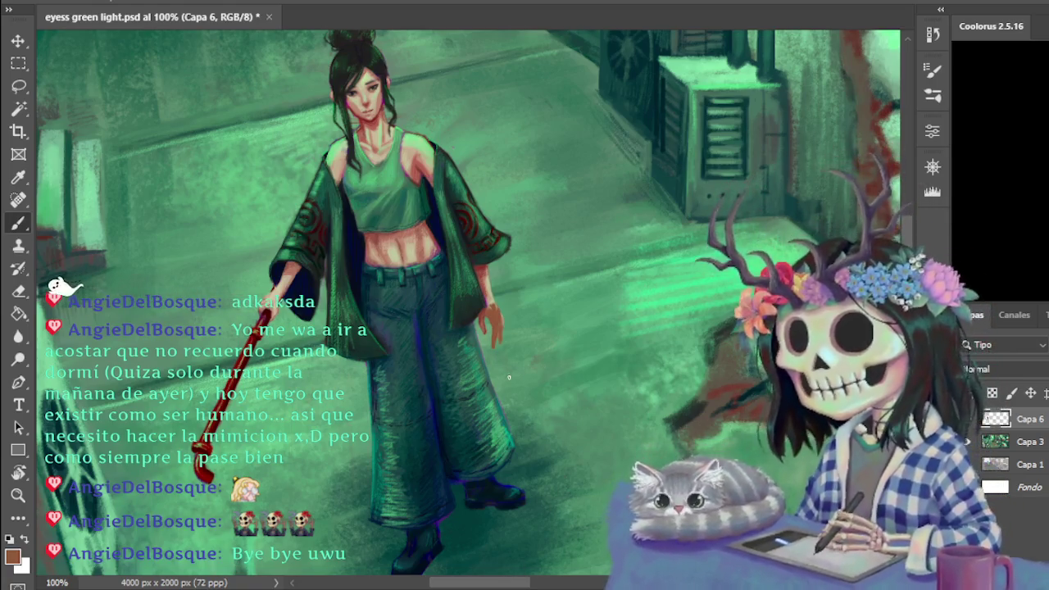
key(ctrl+plus)
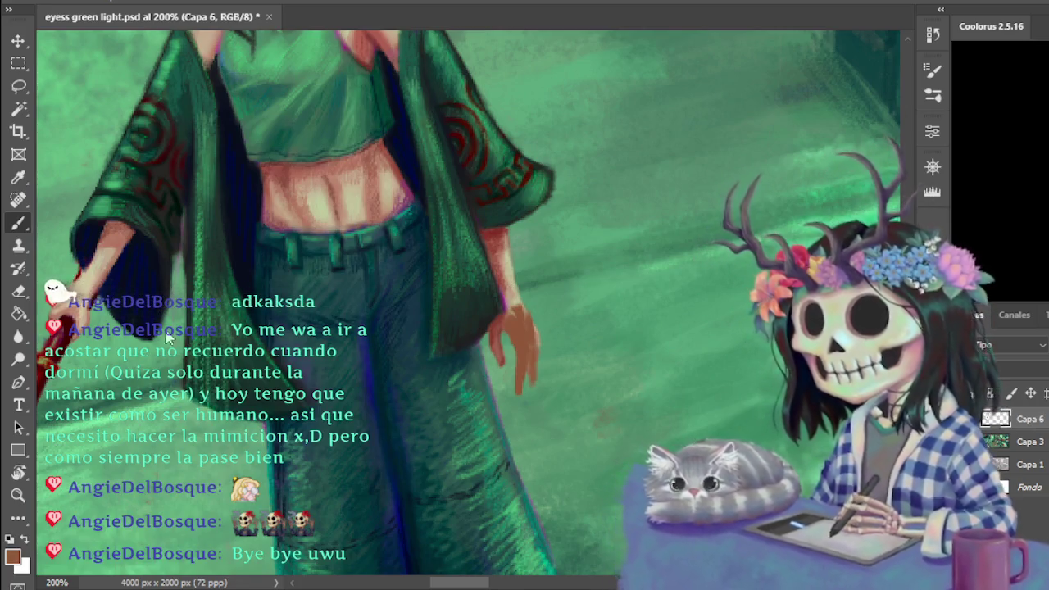
- Erase the empty hand's old fingers and sketch new thin finger lines with the brush
click(18, 294)
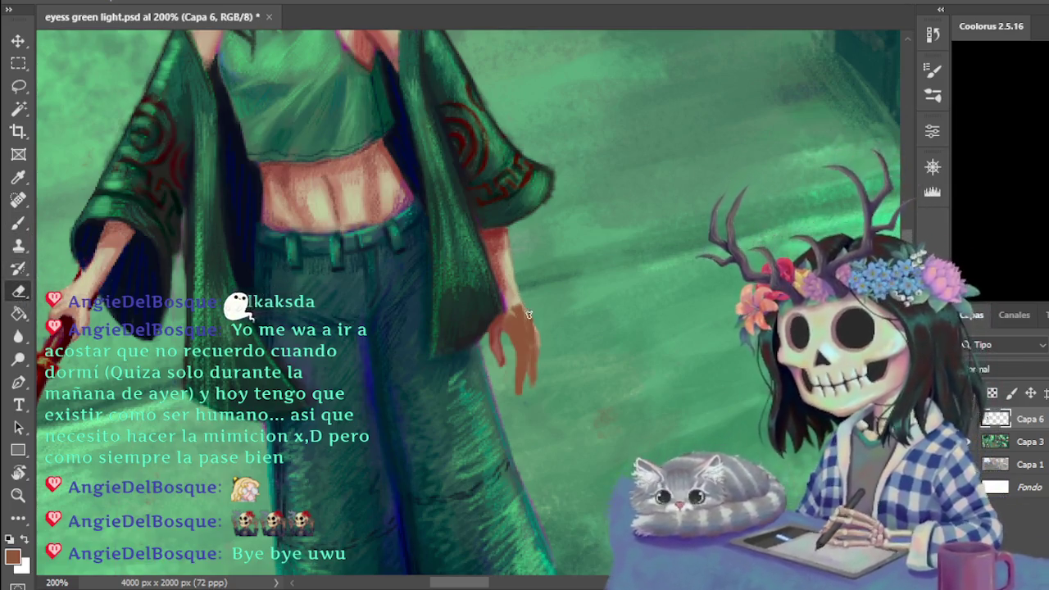
mouse_move(545, 327)
mouse_down()
mouse_move(524, 352)
mouse_move(497, 337)
mouse_move(526, 329)
mouse_up()
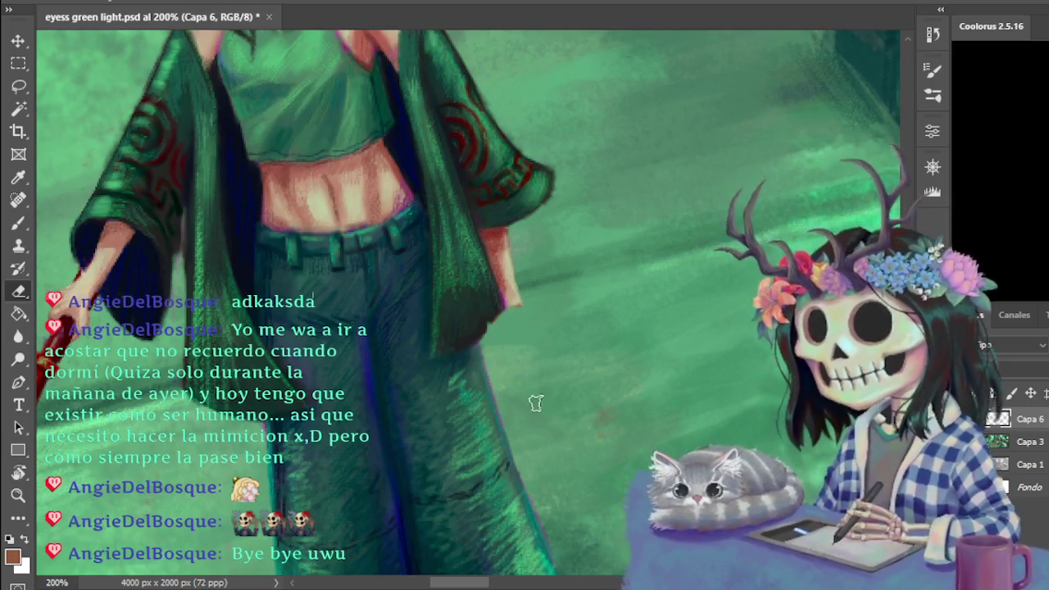
click(18, 224)
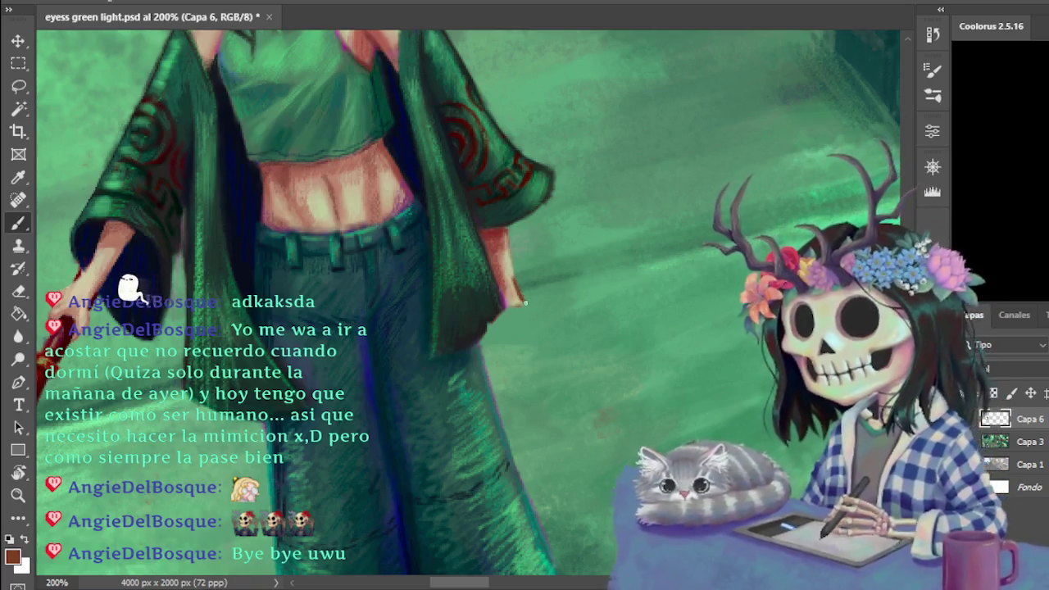
drag(521, 300, 521, 336)
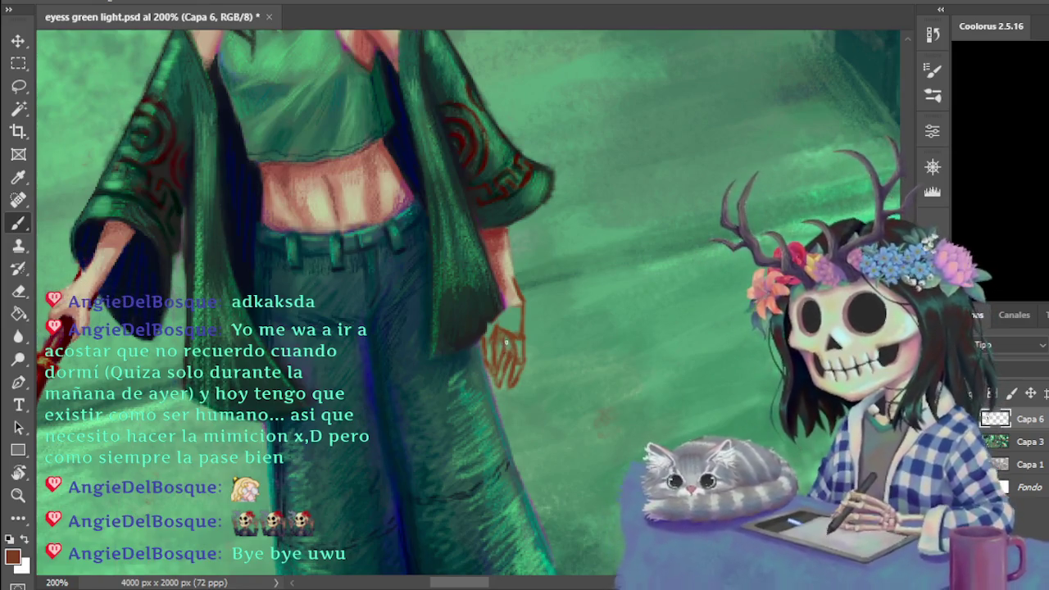
key(ctrl+minus)
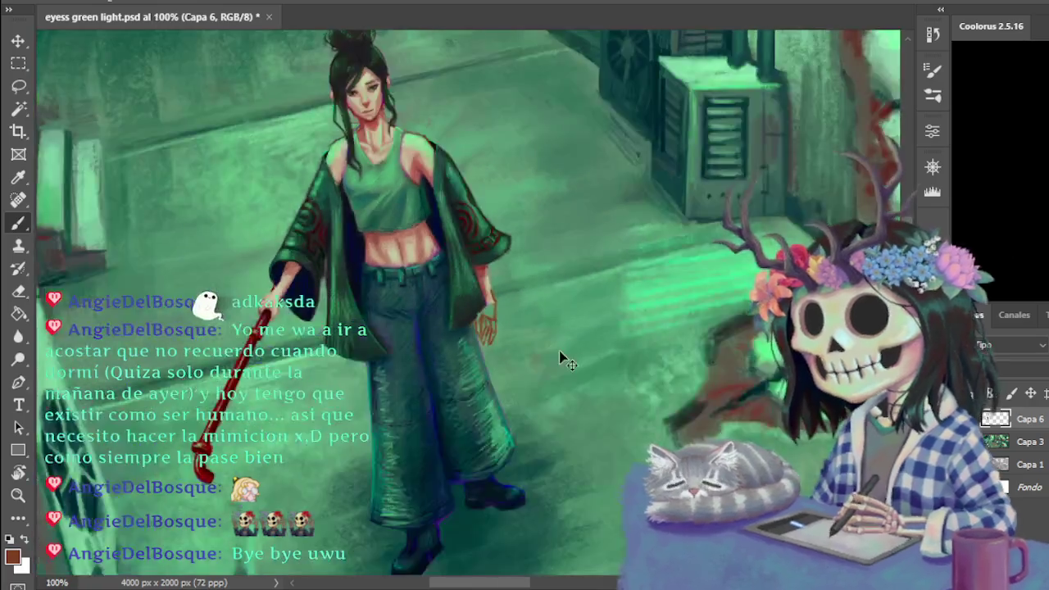
- Zoom out from 200% to 100% to view the whole woman and staff
key(ctrl+minus)
key(ctrl+plus)
key(ctrl+plus)
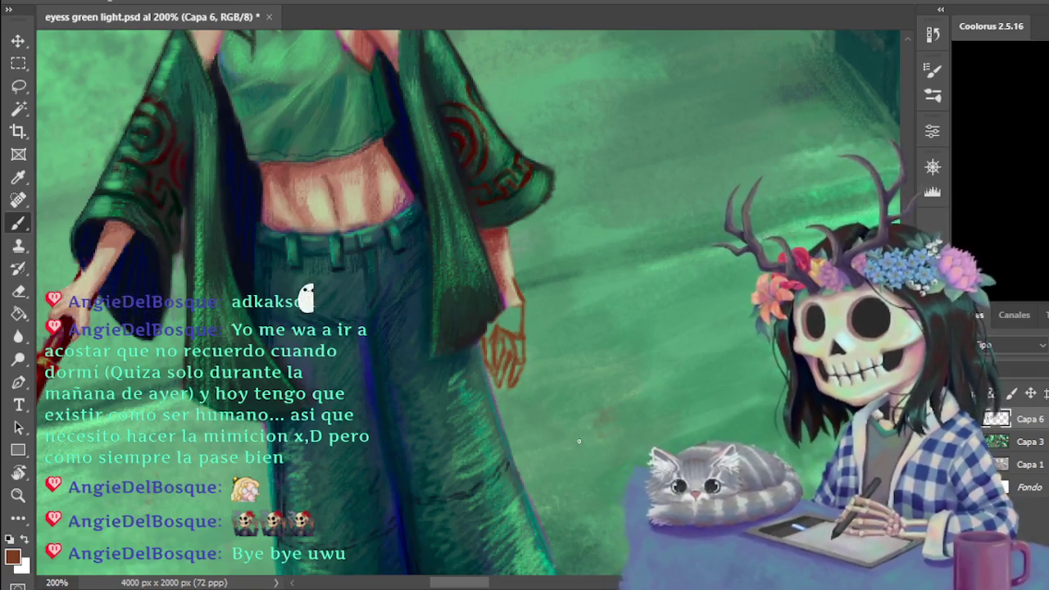
key(ctrl+minus)
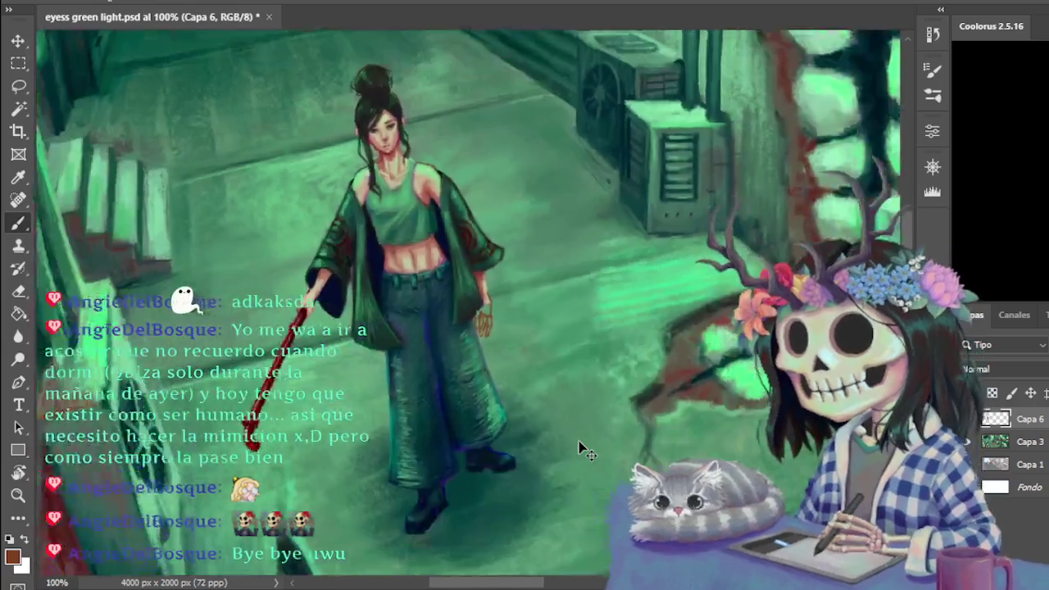
- Reframe the view and zoom back to 200% on the torso and hand
key(ctrl+minus)
key(ctrl+plus)
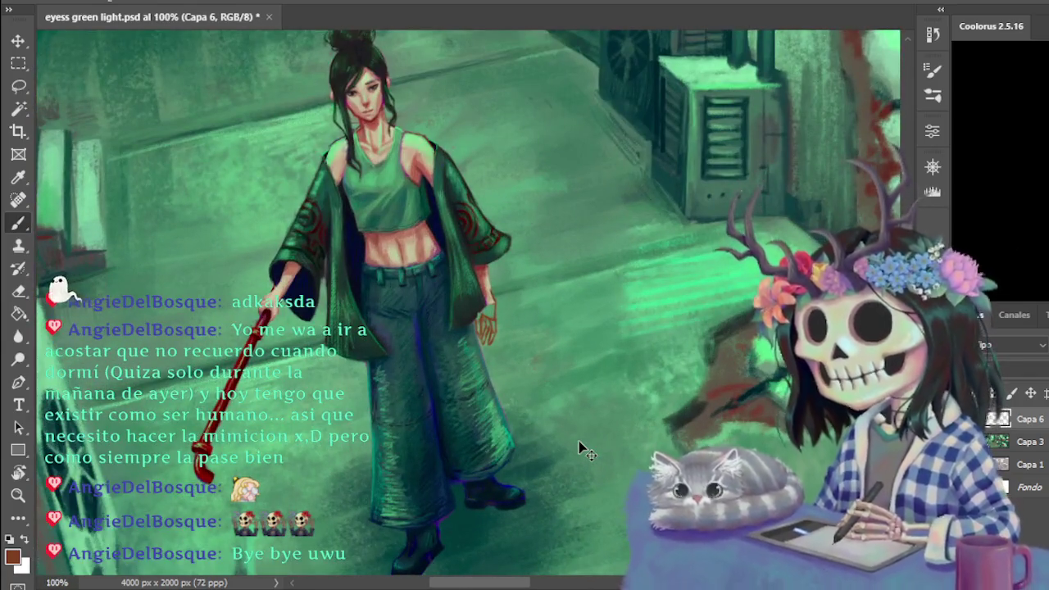
key(ctrl+plus)
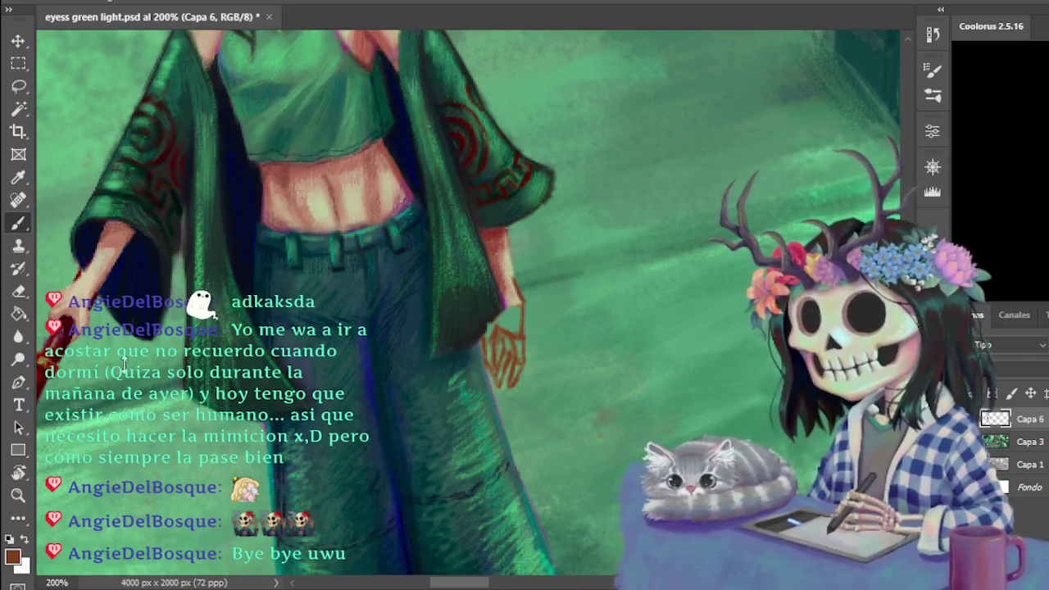
- Erase the red finger sketch lines around the hand, leaving only the wrist end
key(e)
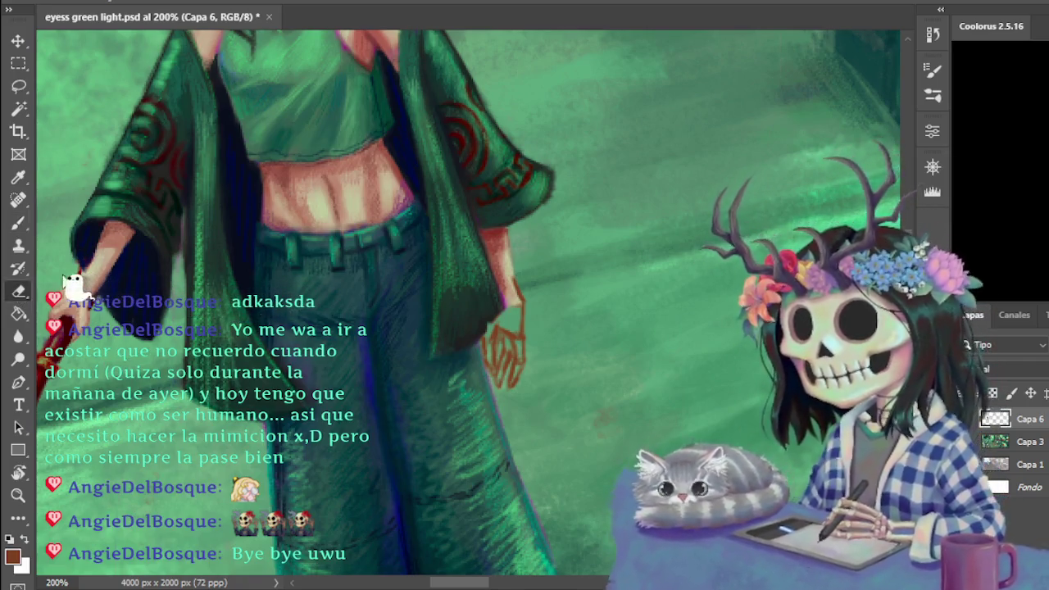
drag(515, 345, 494, 350)
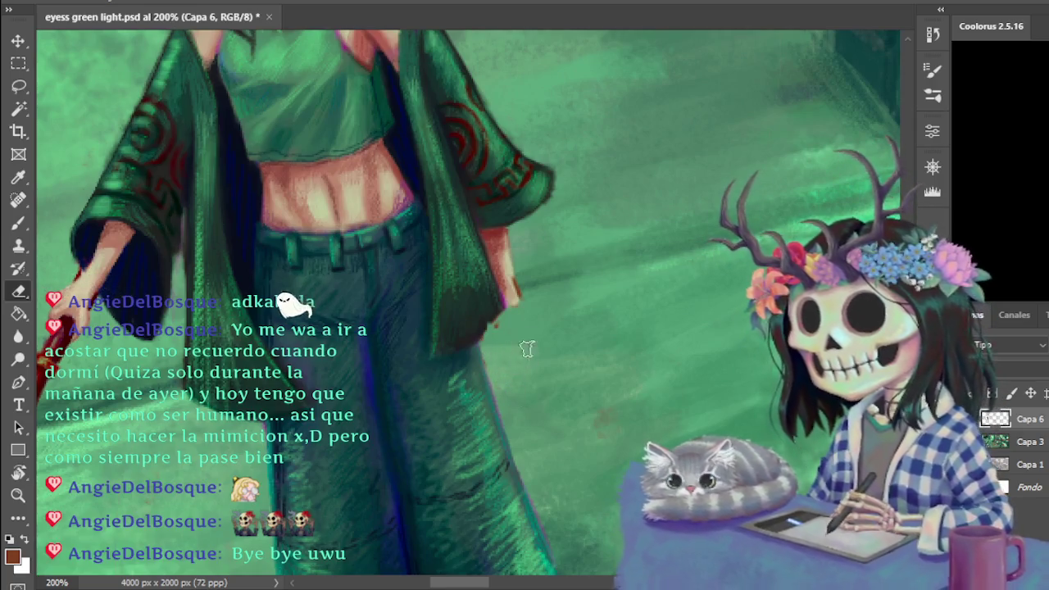
key(b)
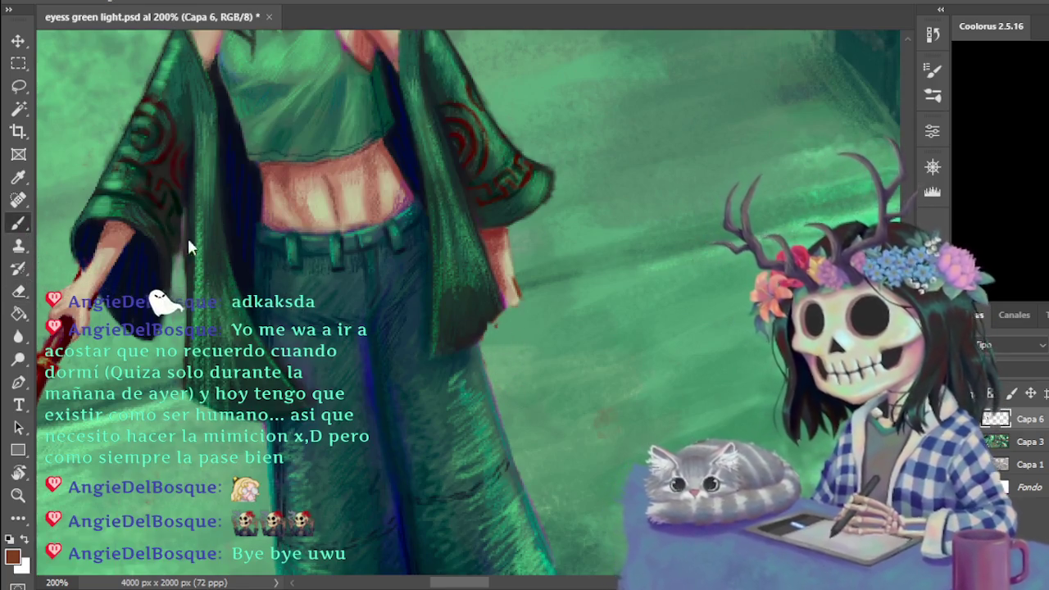